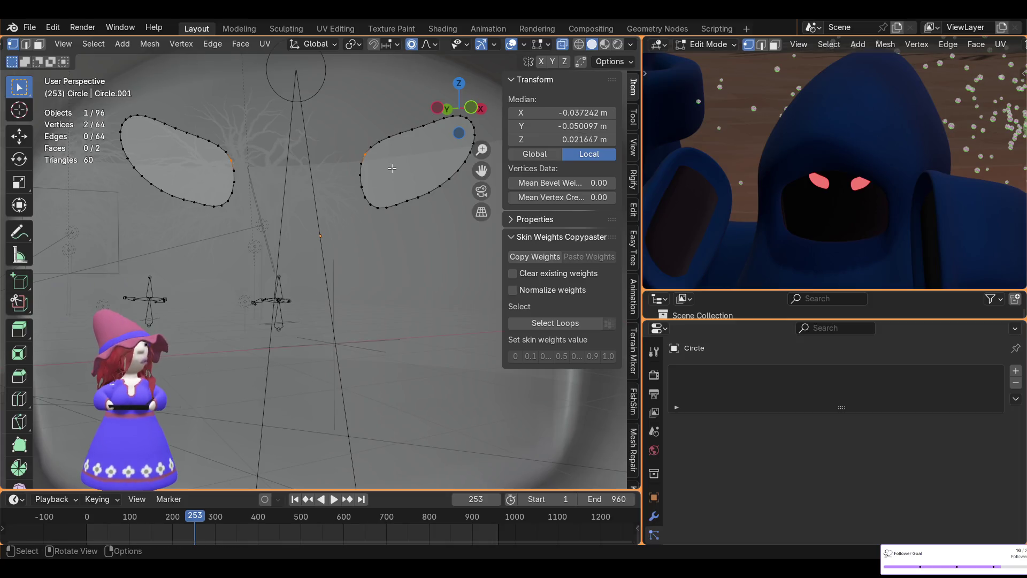
Scale the selected eye vertices up to 1.319 with smooth proportional falloff, recentring the camera preview
{"action": "key", "text": "s"}
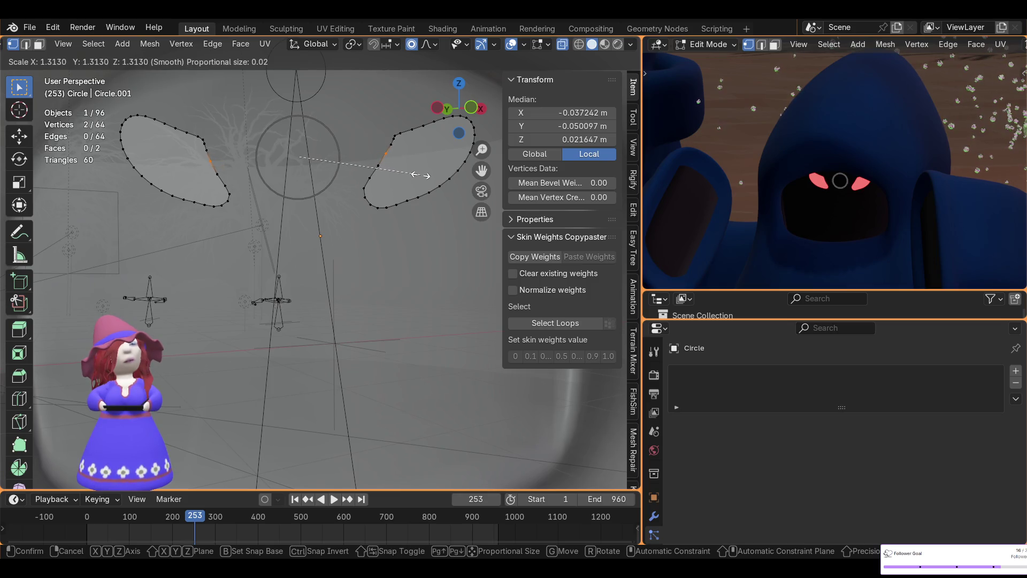
{"action": "left_click", "coordinate": [421, 175]}
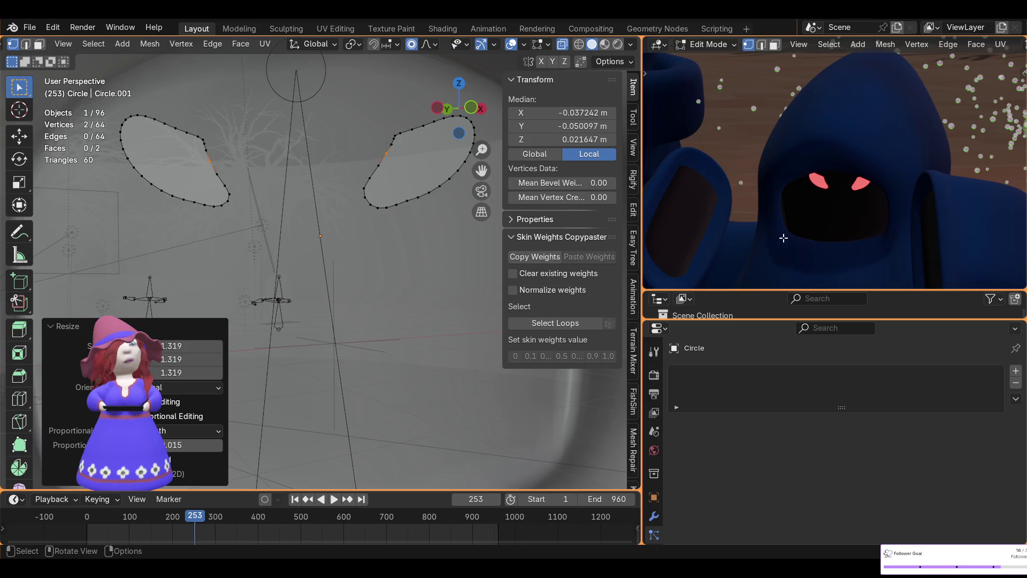
{"action": "scroll", "coordinate": [880, 235], "scroll_direction": "down", "scroll_amount": 5}
{"action": "scroll", "coordinate": [886, 231], "scroll_direction": "down", "scroll_amount": 2}
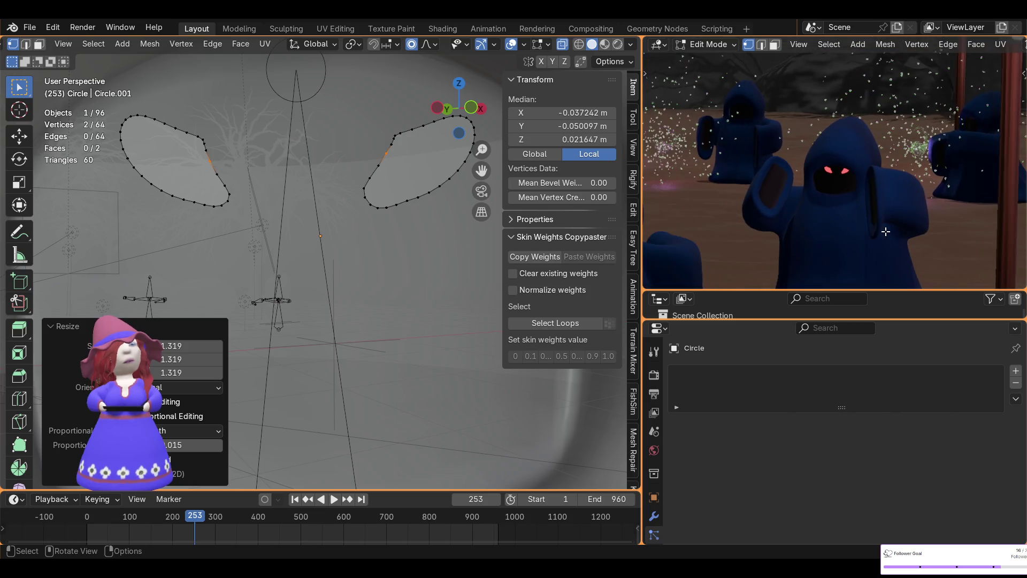
{"action": "scroll", "coordinate": [886, 232], "scroll_direction": "up", "scroll_amount": 1}
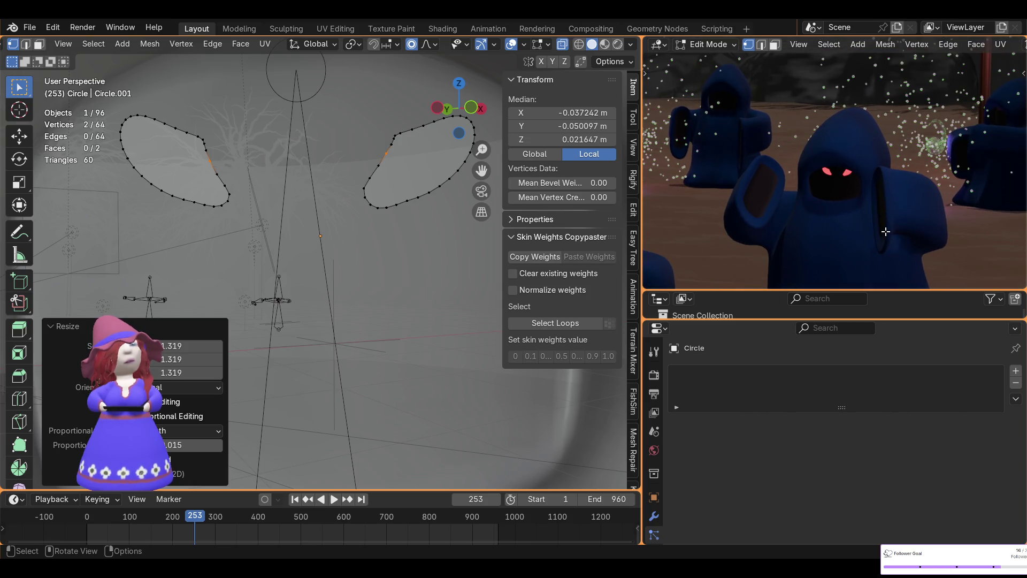
{"action": "scroll", "coordinate": [885, 232], "scroll_direction": "down", "scroll_amount": 1}
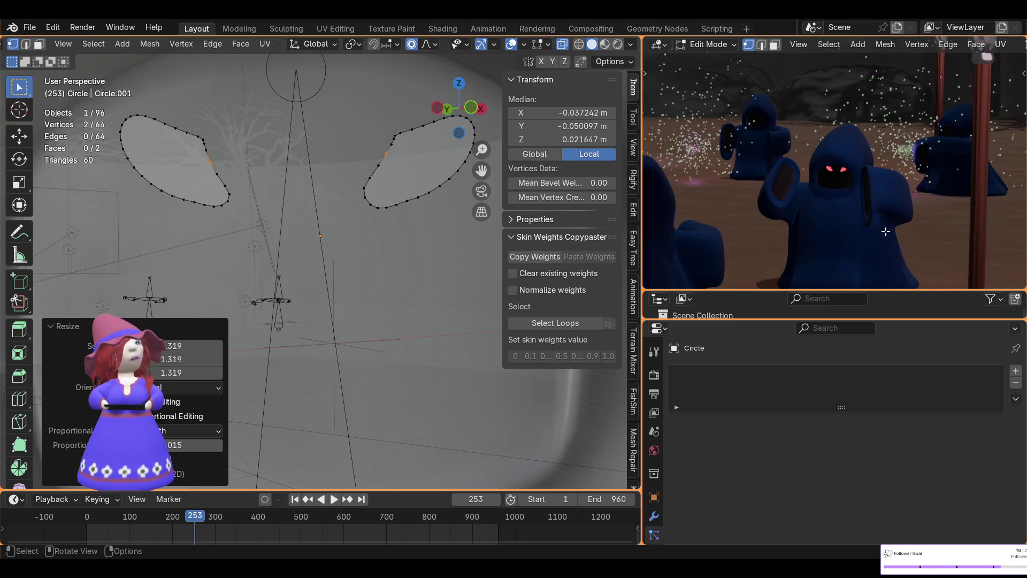
{"action": "scroll", "coordinate": [865, 208], "scroll_direction": "down", "scroll_amount": 2}
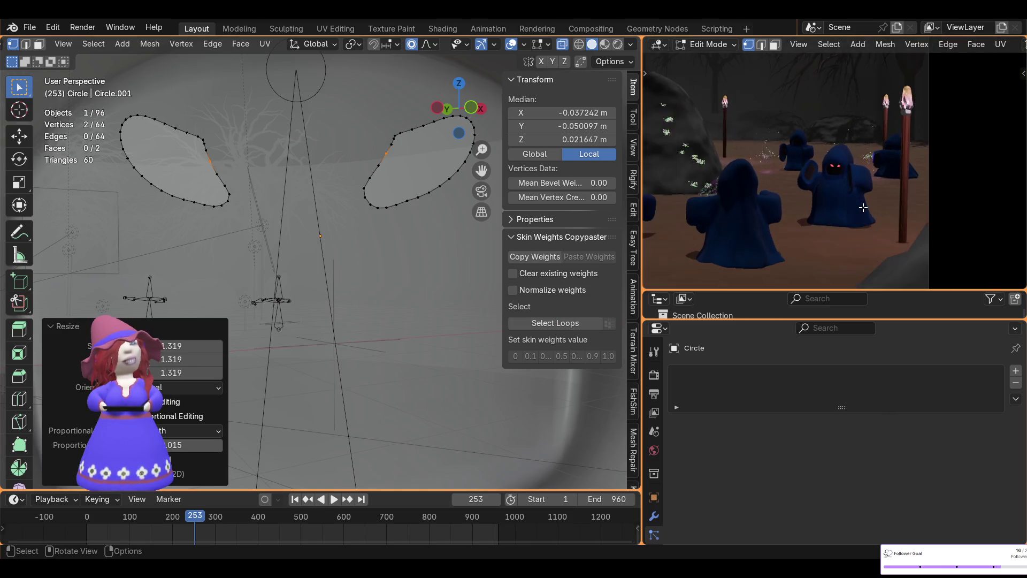
{"action": "scroll", "coordinate": [835, 202], "scroll_direction": "down", "scroll_amount": 3}
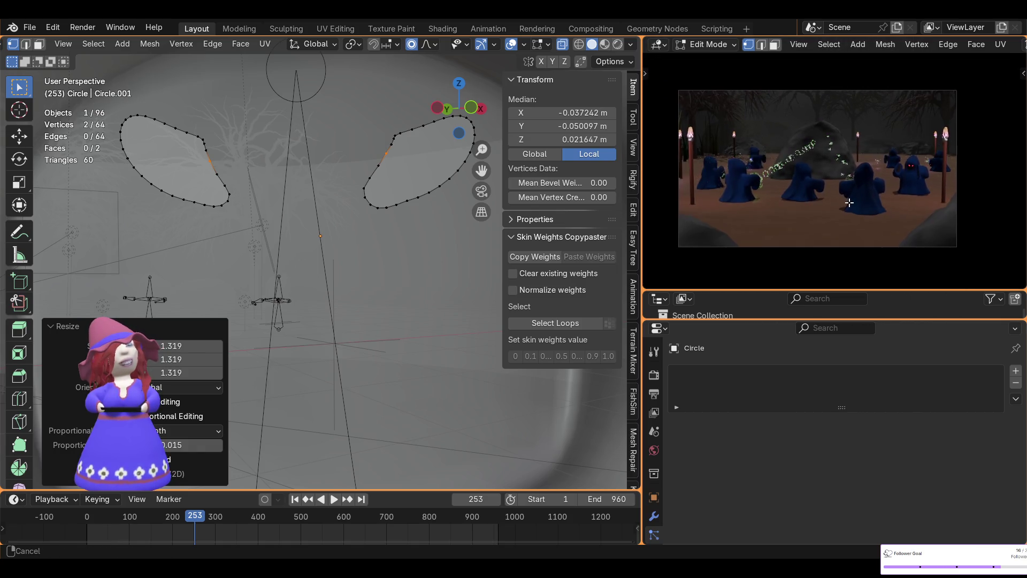
{"action": "middle_click_drag", "start_coordinate": [849, 202], "coordinate": [878, 218], "text": "shift"}
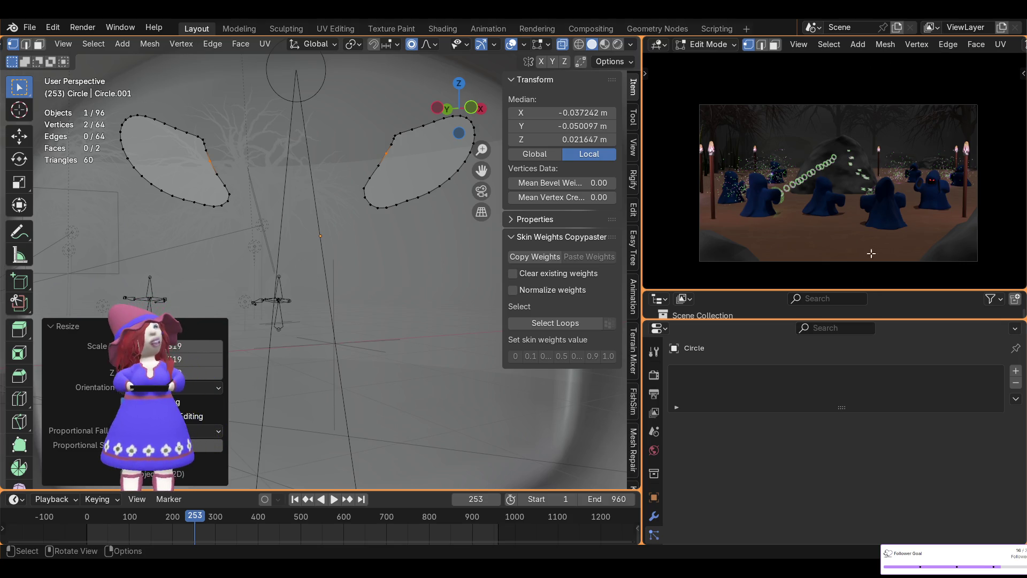
Orbit around the head rig, render the scene, then enlarge the Outliner and collapse Environment
{"action": "scroll", "coordinate": [290, 301], "scroll_direction": "down", "scroll_amount": 8}
{"action": "mouse_move", "coordinate": [290, 300]}
{"action": "middle_mouse_down"}
{"action": "mouse_move", "coordinate": [203, 341]}
{"action": "mouse_move", "coordinate": [300, 328]}
{"action": "middle_mouse_up"}
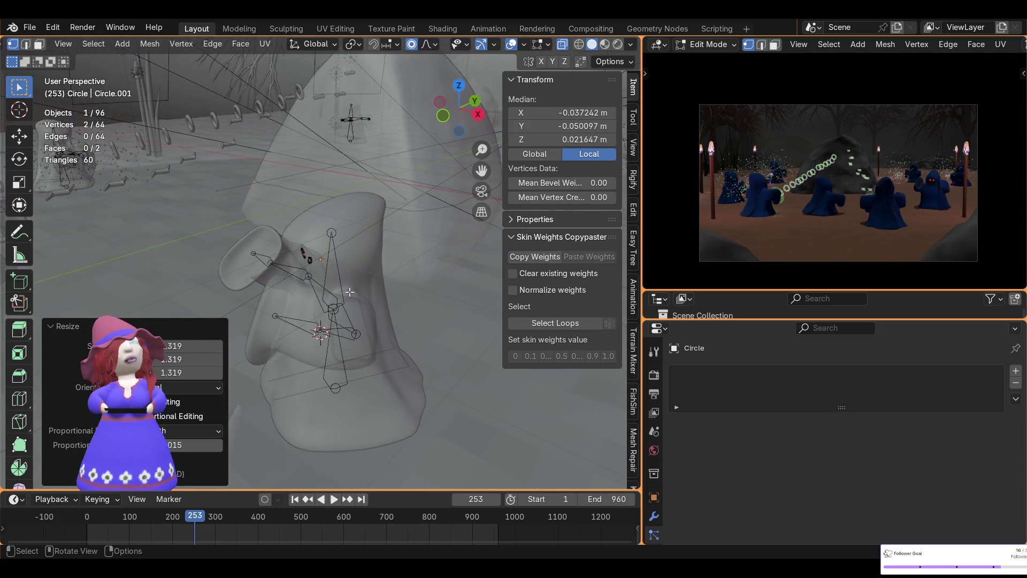
{"action": "left_click", "coordinate": [82, 28]}
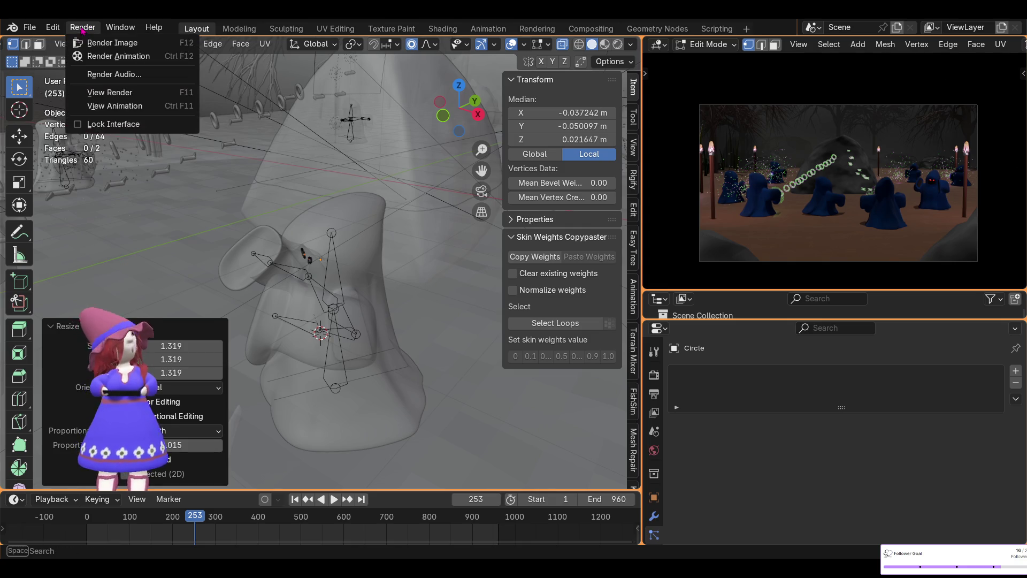
{"action": "left_click", "coordinate": [98, 41]}
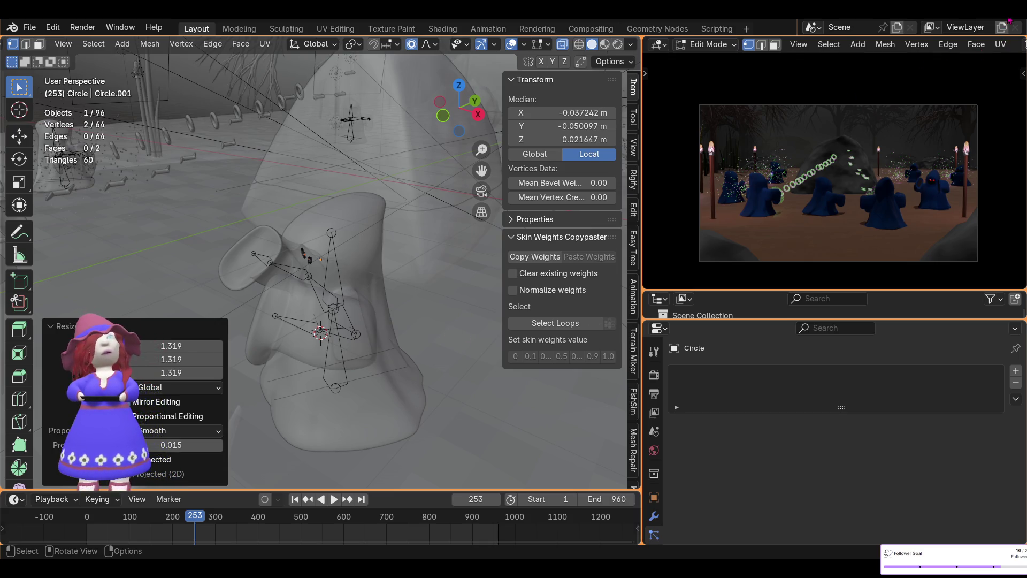
{"action": "left_click_drag", "start_coordinate": [711, 320], "coordinate": [699, 436]}
{"action": "left_click", "coordinate": [664, 329]}
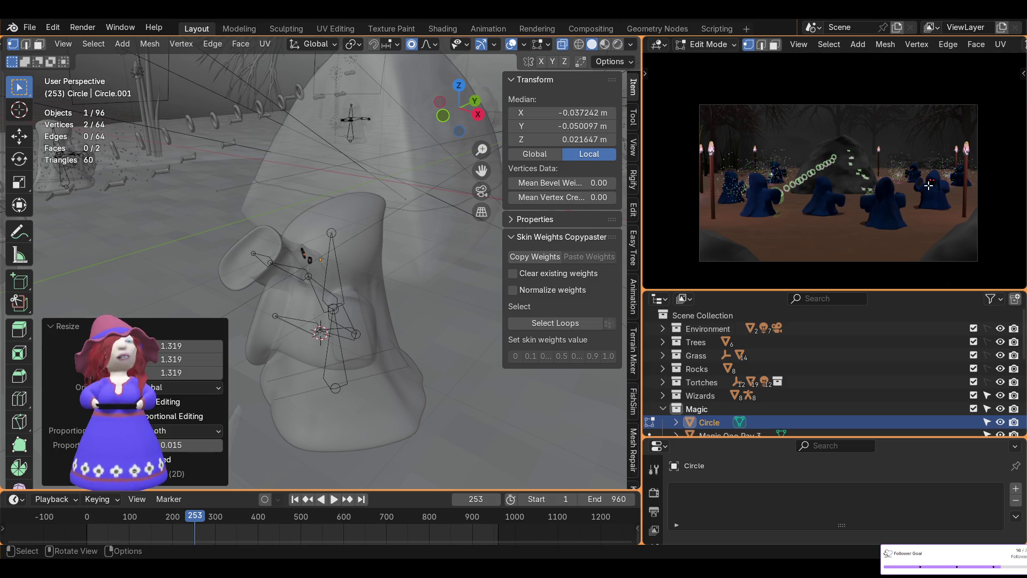
Zoom out and pan the 3D viewport to frame the hooded wizard rig and its eyes
{"action": "mouse_move", "coordinate": [304, 252]}
{"action": "middle_mouse_down", "text": "ctrl"}
{"action": "mouse_move", "coordinate": [304, 237]}
{"action": "mouse_move", "coordinate": [269, 252]}
{"action": "mouse_move", "coordinate": [455, 252]}
{"action": "mouse_move", "coordinate": [196, 261]}
{"action": "mouse_move", "coordinate": [442, 223]}
{"action": "mouse_move", "coordinate": [348, 227]}
{"action": "mouse_move", "coordinate": [434, 221]}
{"action": "mouse_move", "coordinate": [408, 220]}
{"action": "middle_mouse_up", "text": "ctrl"}
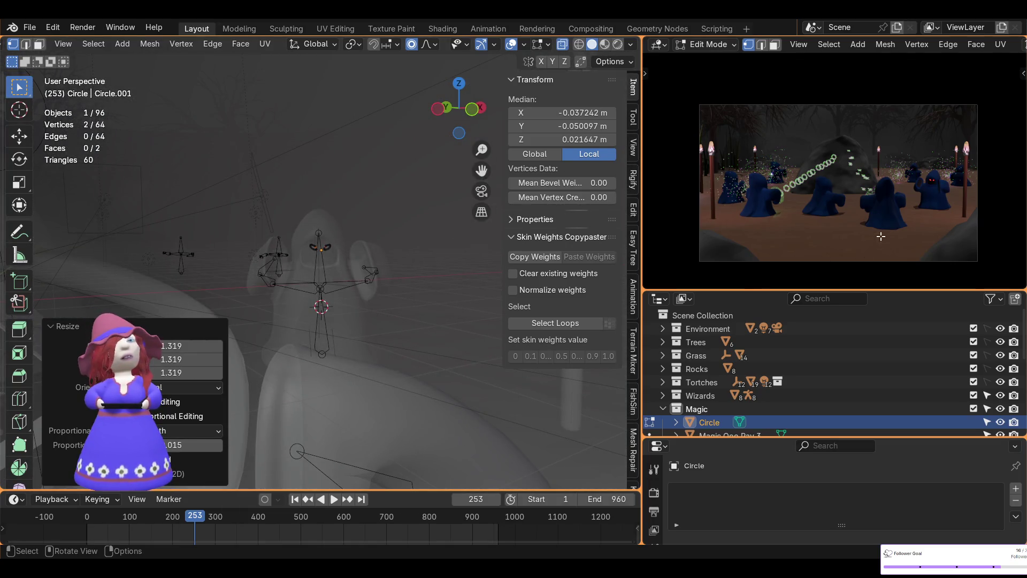
{"action": "scroll", "coordinate": [906, 225], "scroll_direction": "up", "scroll_amount": 1}
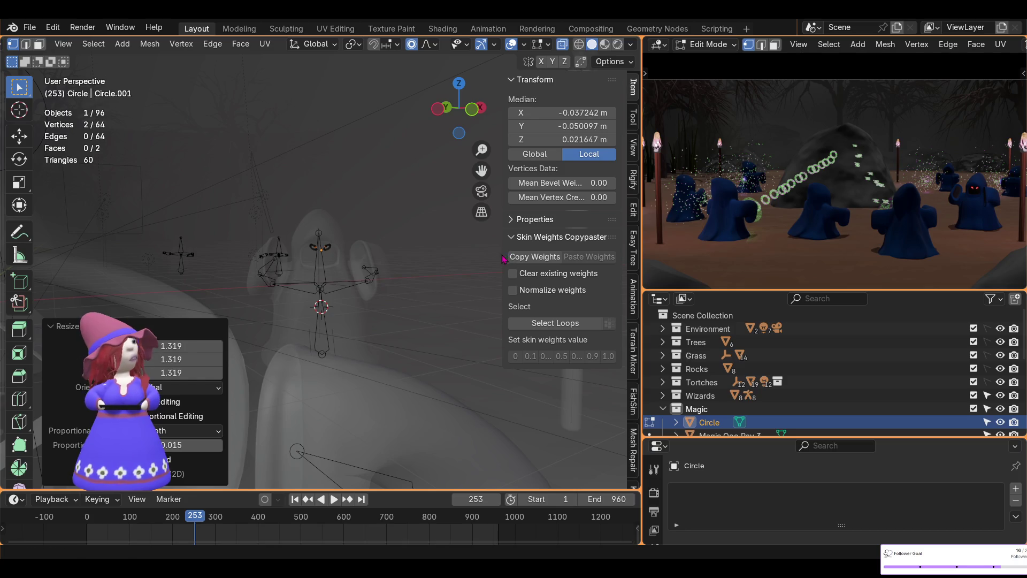
{"action": "middle_click_drag", "start_coordinate": [463, 254], "coordinate": [418, 234], "text": "shift"}
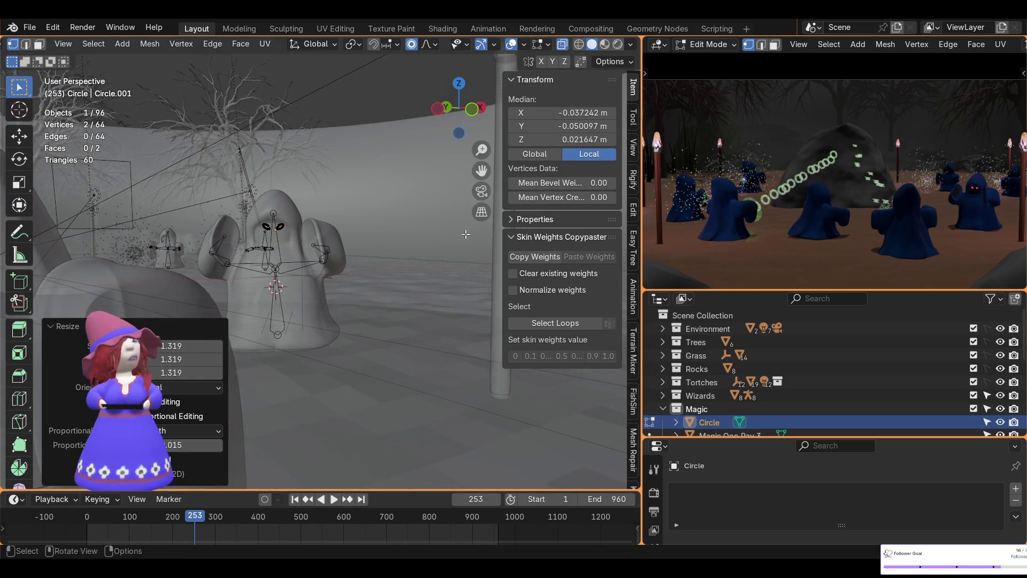
{"action": "scroll", "coordinate": [959, 179], "scroll_direction": "down", "scroll_amount": 2}
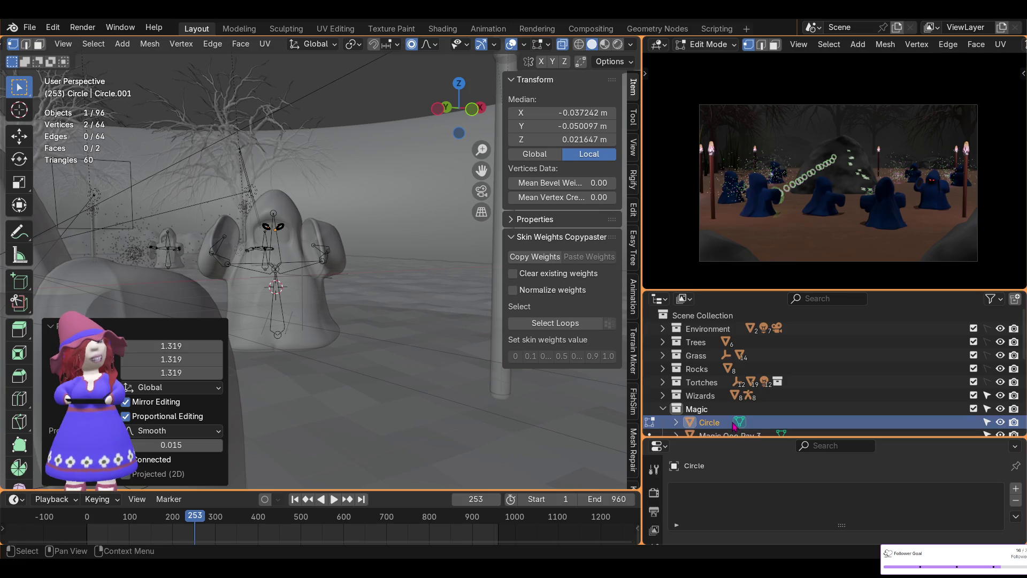
Rename the Circle object to 'Eyes' in the Outliner
{"action": "scroll", "coordinate": [744, 424], "scroll_direction": "down", "scroll_amount": 3}
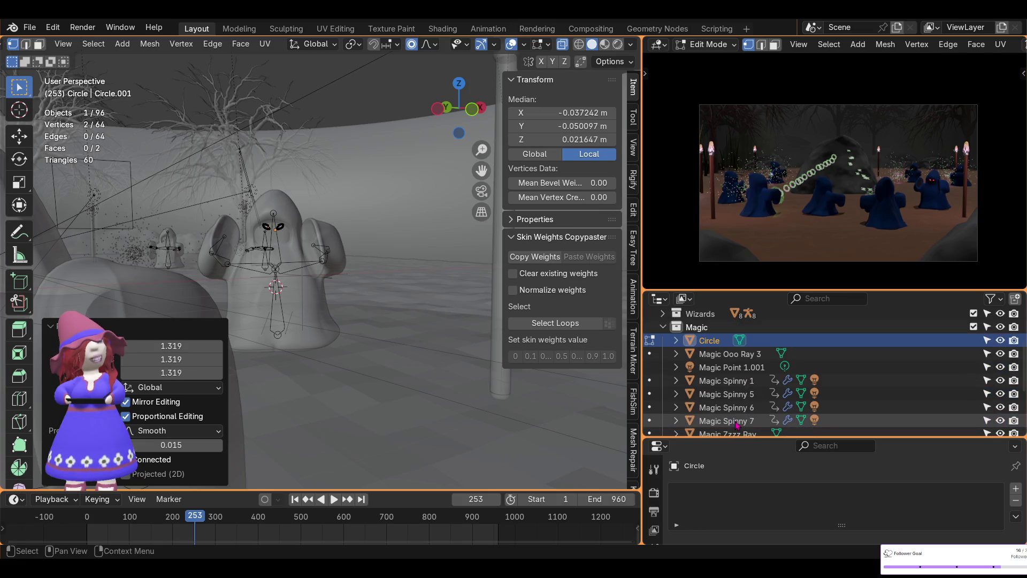
{"action": "double_click", "coordinate": [727, 344]}
{"action": "scroll", "coordinate": [726, 346], "scroll_direction": "up", "scroll_amount": 1}
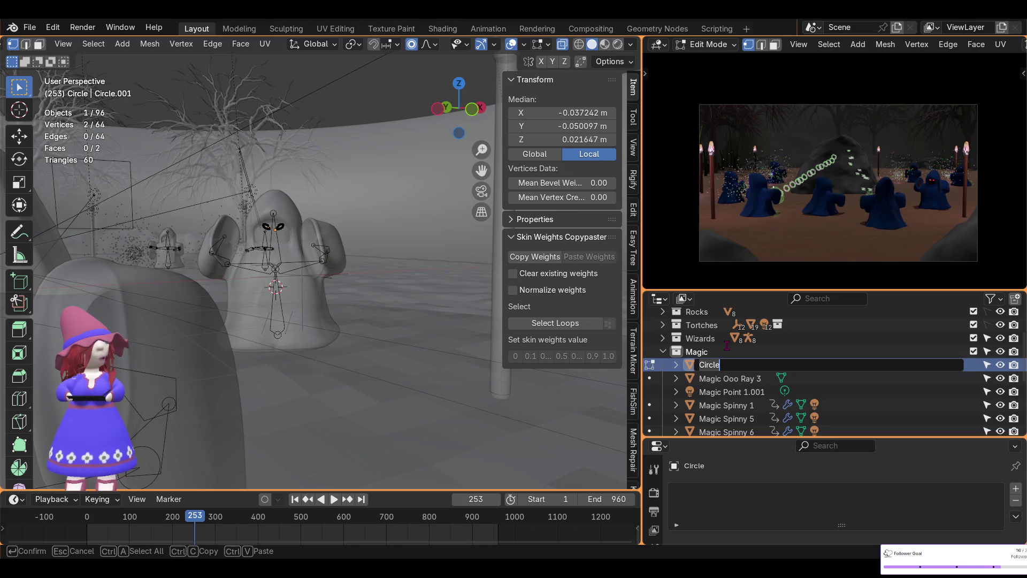
{"action": "type", "text": "Eyes"}
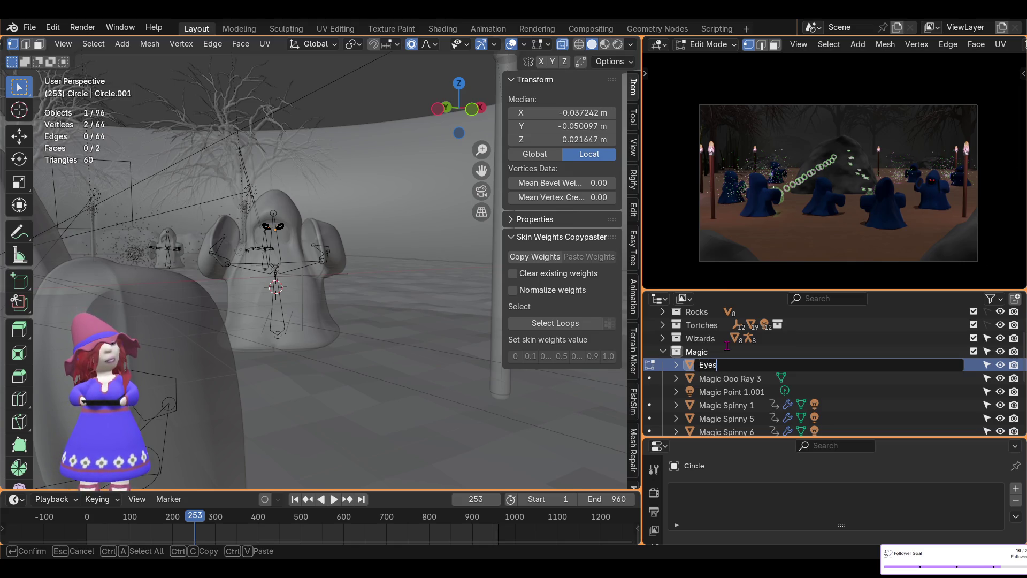
{"action": "key", "text": "Return"}
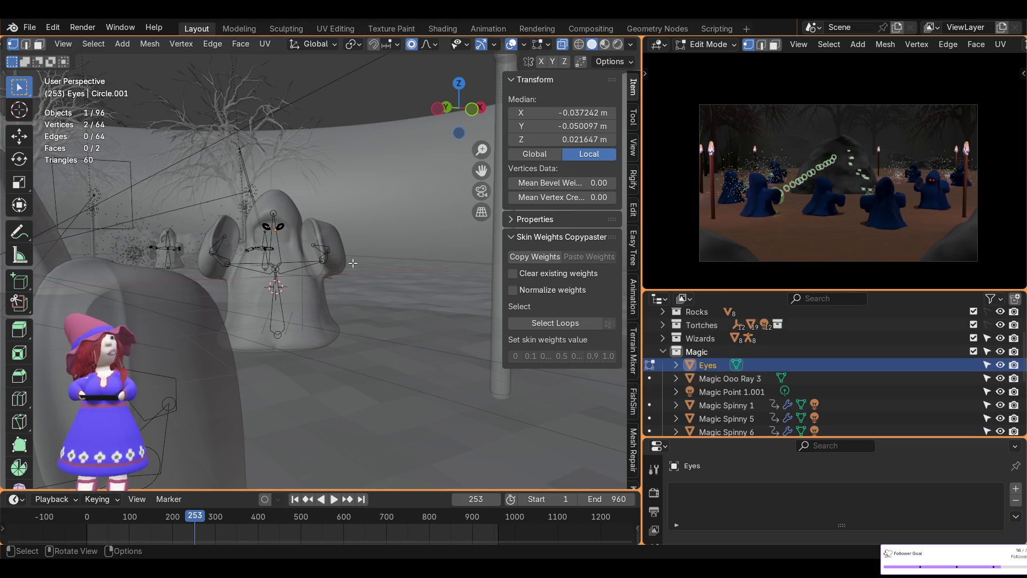
Switch from Edit Mode back to Object Mode
{"action": "scroll", "coordinate": [78, 46], "scroll_direction": "up", "scroll_amount": 3}
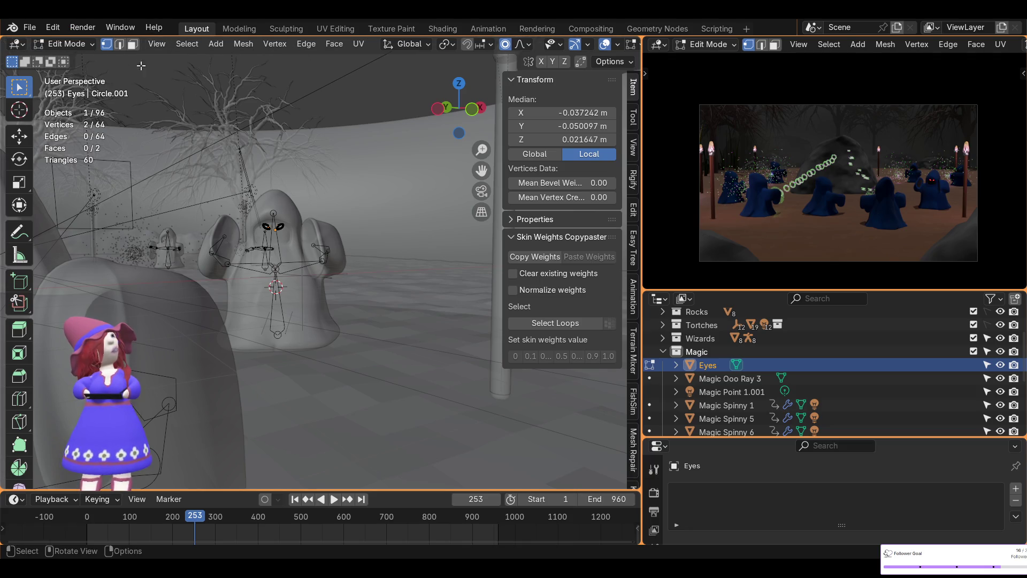
{"action": "left_click", "coordinate": [70, 44]}
{"action": "left_click", "coordinate": [75, 59]}
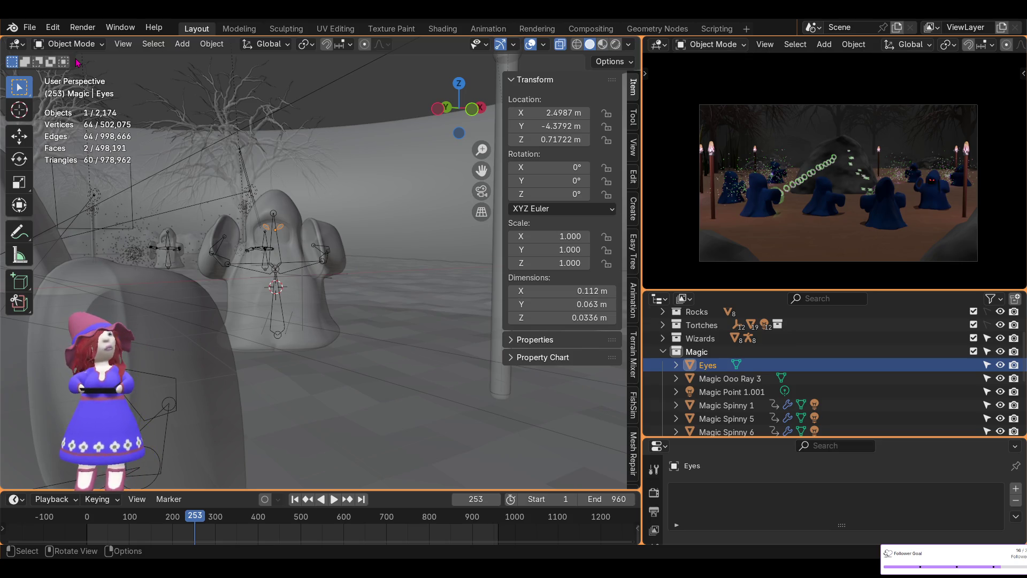
Parent Eyes to Wizard 4 using Object (Keep Transform), then reselect Eyes
{"action": "left_click", "coordinate": [293, 217], "text": "shift"}
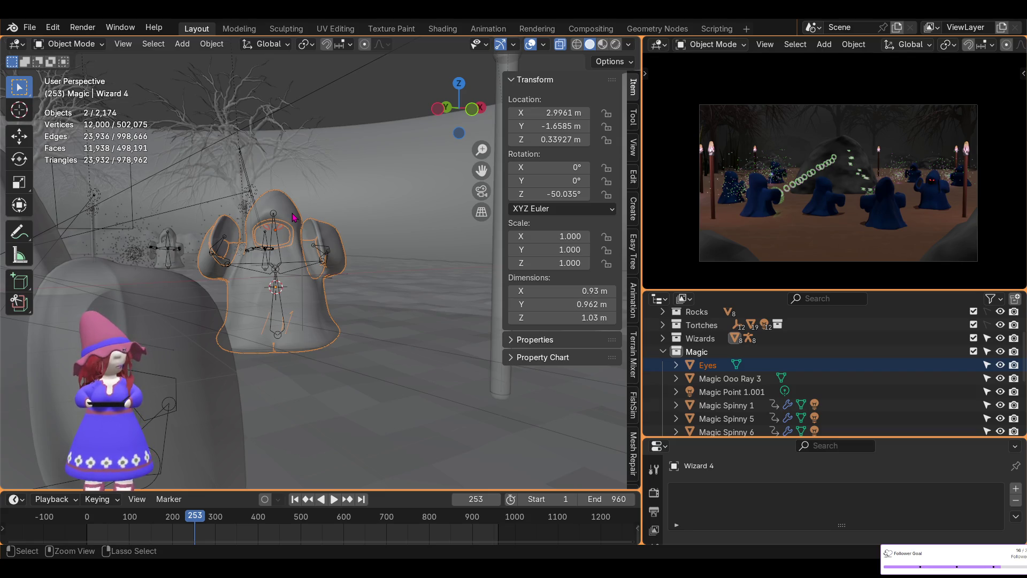
{"action": "key", "text": "ctrl+p"}
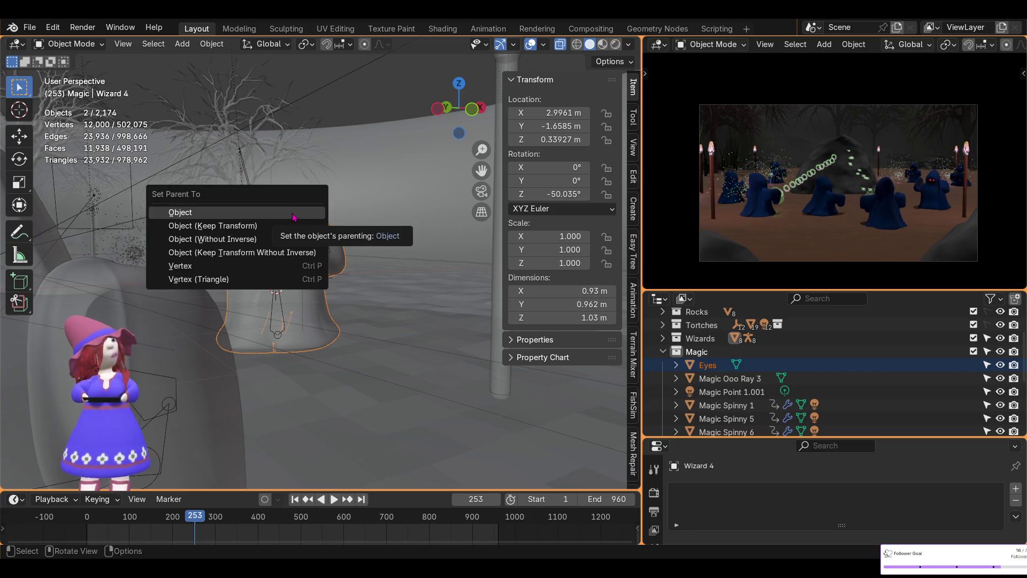
{"action": "left_click", "coordinate": [256, 227]}
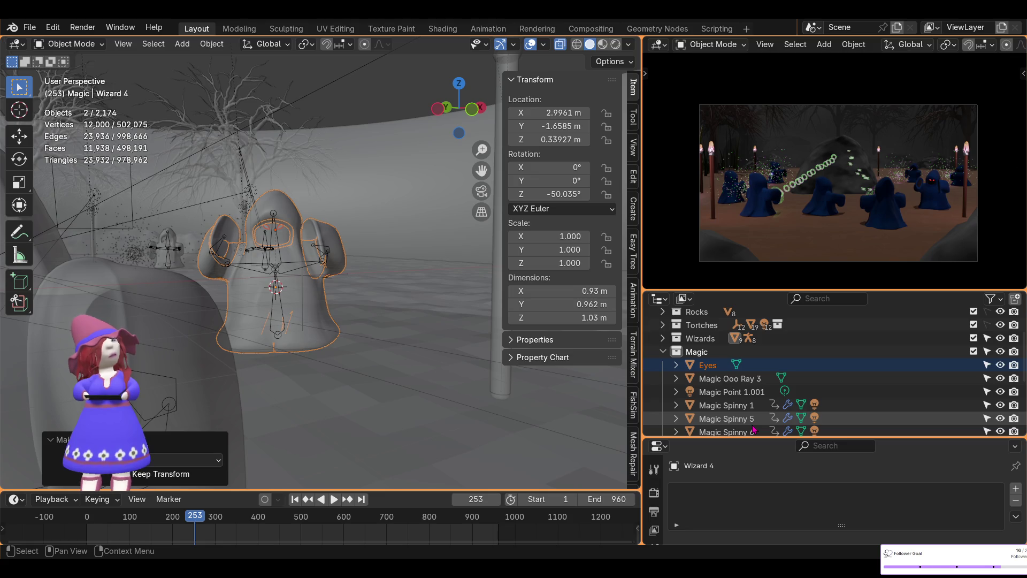
{"action": "left_click", "coordinate": [284, 214]}
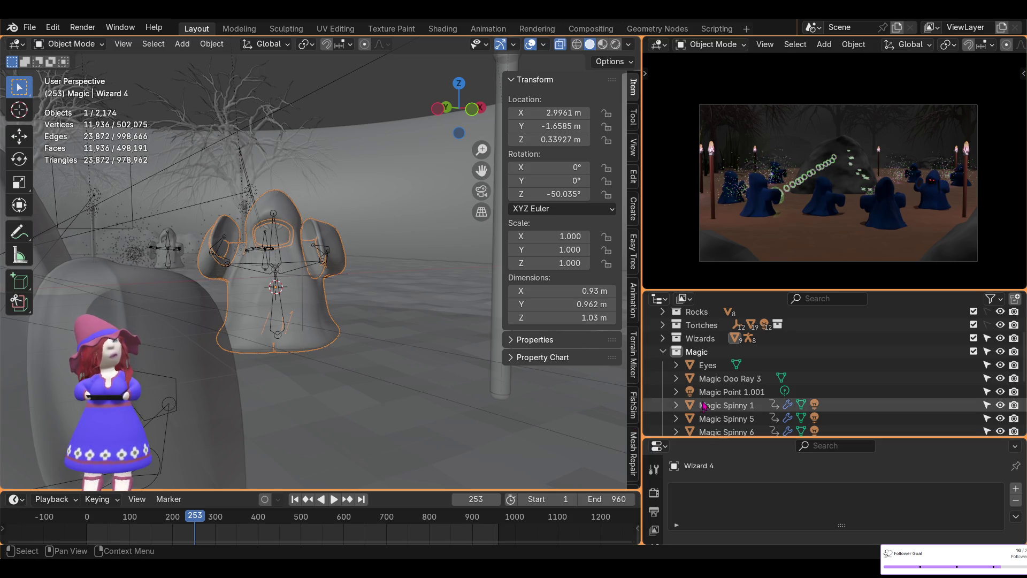
{"action": "left_click", "coordinate": [714, 369]}
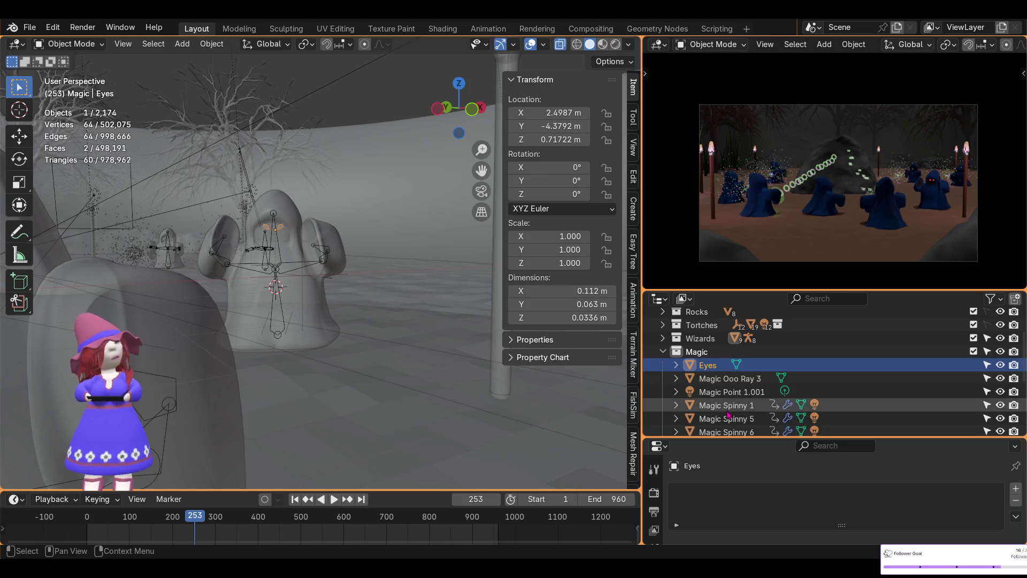
In the Outliner, drag Eyes from Magic onto Wizard 4 under Wizards > Wizard 4 Master
{"action": "scroll", "coordinate": [737, 406], "scroll_direction": "down", "scroll_amount": 4}
{"action": "scroll", "coordinate": [737, 406], "scroll_direction": "up", "scroll_amount": 4}
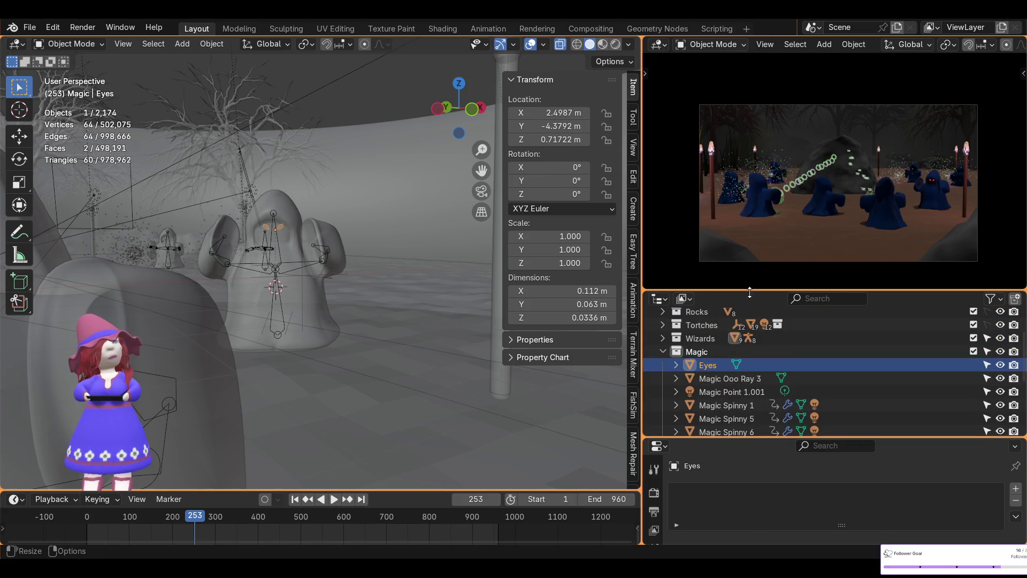
{"action": "left_click_drag", "start_coordinate": [748, 291], "coordinate": [749, 86]}
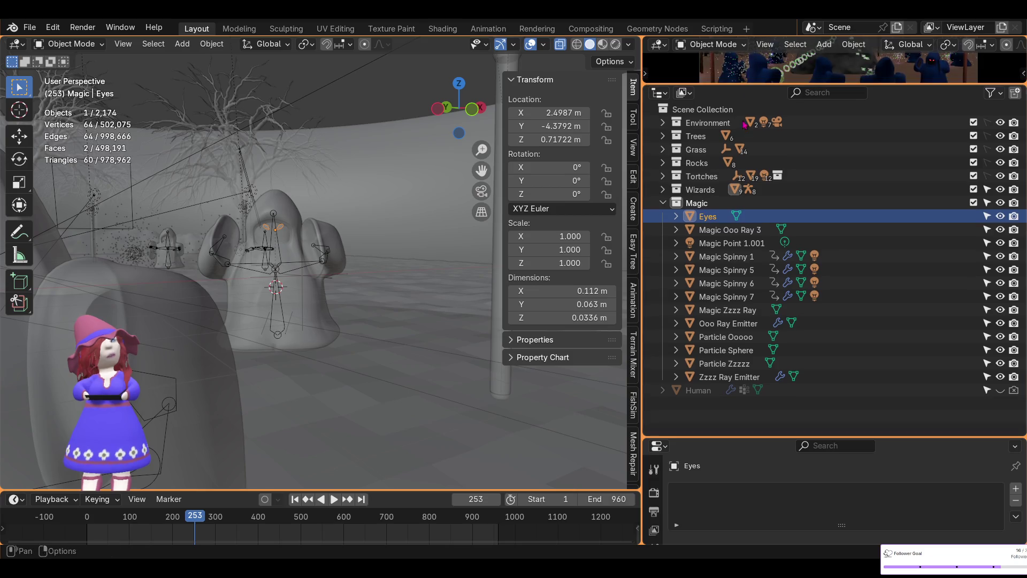
{"action": "left_click", "coordinate": [664, 191]}
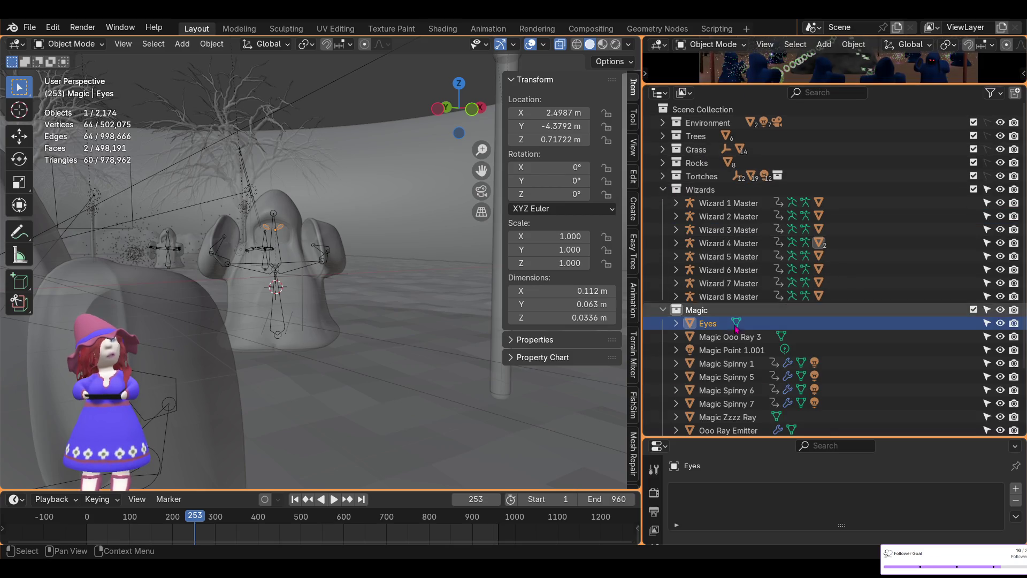
{"action": "left_click", "coordinate": [675, 244]}
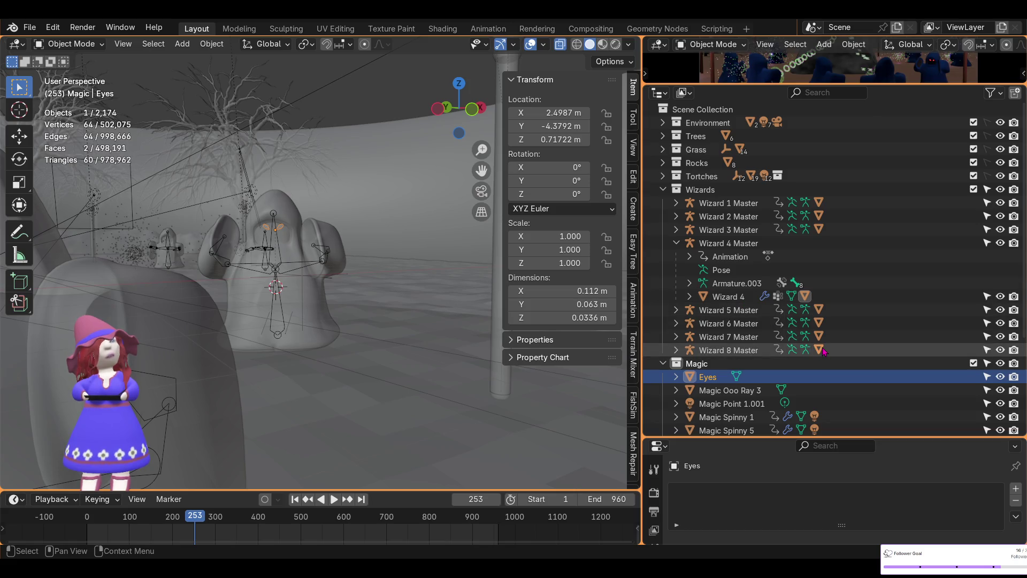
{"action": "mouse_move", "coordinate": [709, 379]}
{"action": "left_mouse_down"}
{"action": "mouse_move", "coordinate": [691, 231]}
{"action": "mouse_move", "coordinate": [744, 208]}
{"action": "mouse_move", "coordinate": [747, 216]}
{"action": "left_mouse_up"}
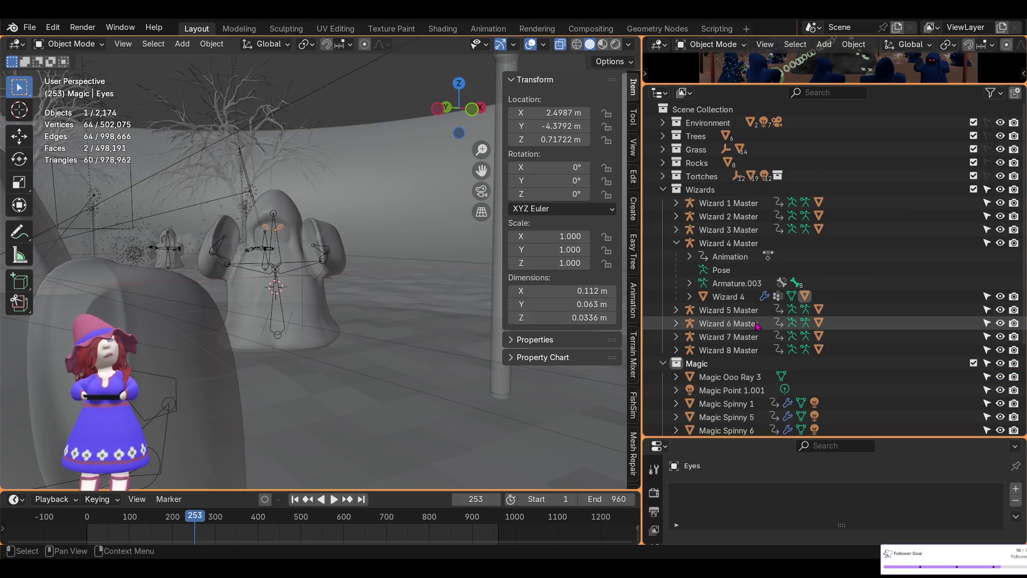
{"action": "scroll", "coordinate": [757, 325], "scroll_direction": "down", "scroll_amount": 5}
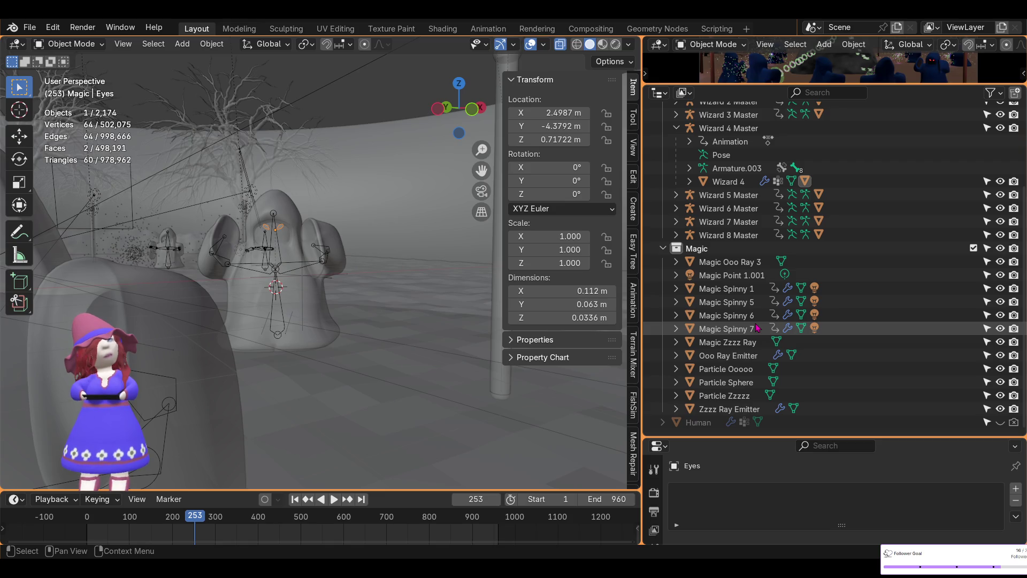
{"action": "scroll", "coordinate": [757, 328], "scroll_direction": "up", "scroll_amount": 3}
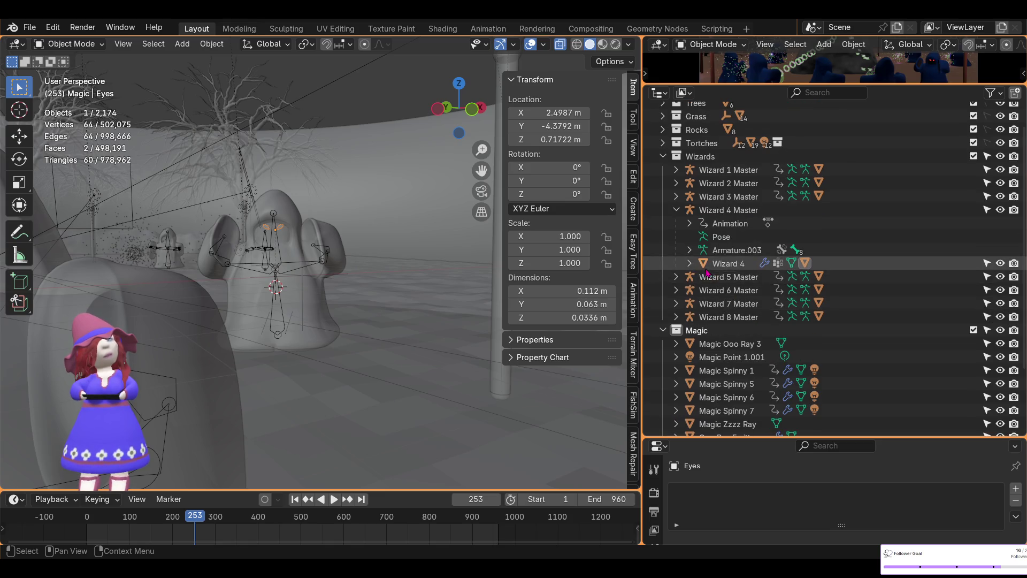
{"action": "left_click", "coordinate": [690, 263]}
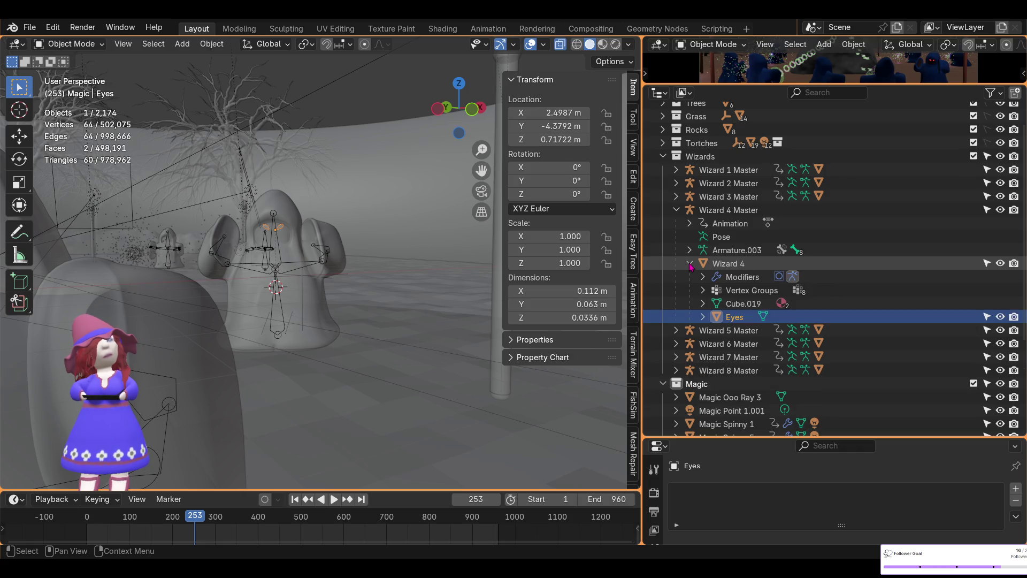
{"action": "left_click", "coordinate": [690, 264]}
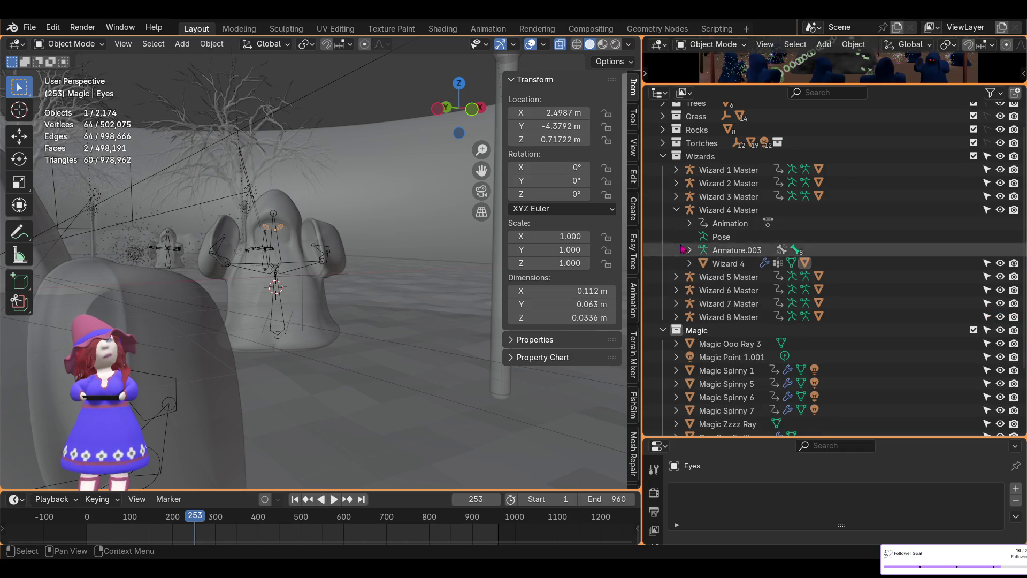
{"action": "left_click", "coordinate": [676, 210]}
Select the Wizard 4 figure, view it from above, and collapse the Wizards and Magic collections
{"action": "left_click", "coordinate": [330, 331]}
{"action": "mouse_move", "coordinate": [342, 326]}
{"action": "middle_mouse_down"}
{"action": "mouse_move", "coordinate": [386, 335]}
{"action": "mouse_move", "coordinate": [321, 367]}
{"action": "mouse_move", "coordinate": [225, 211]}
{"action": "mouse_move", "coordinate": [481, 287]}
{"action": "mouse_move", "coordinate": [338, 309]}
{"action": "middle_mouse_up"}
{"action": "scroll", "coordinate": [324, 292], "scroll_direction": "down", "scroll_amount": 4}
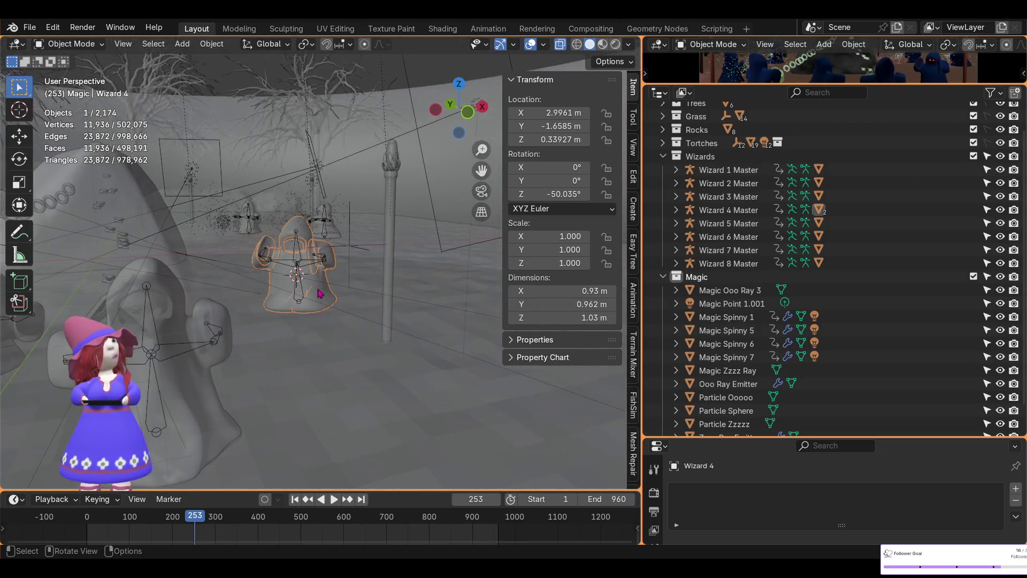
{"action": "mouse_move", "coordinate": [323, 271]}
{"action": "middle_mouse_down"}
{"action": "mouse_move", "coordinate": [374, 344]}
{"action": "mouse_move", "coordinate": [332, 343]}
{"action": "mouse_move", "coordinate": [347, 327]}
{"action": "mouse_move", "coordinate": [374, 339]}
{"action": "mouse_move", "coordinate": [353, 312]}
{"action": "middle_mouse_up"}
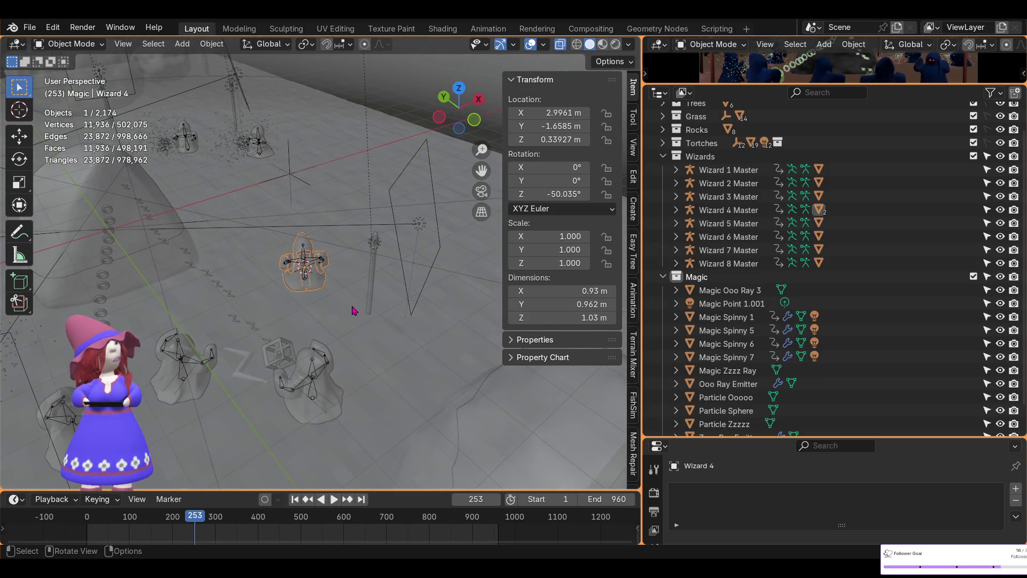
{"action": "left_click", "coordinate": [664, 157]}
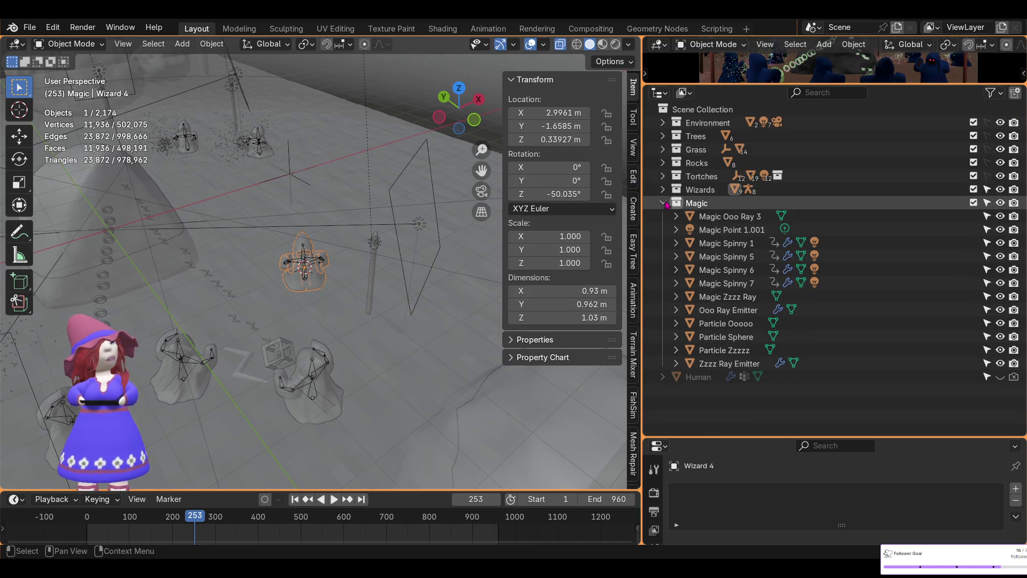
{"action": "left_click", "coordinate": [664, 203]}
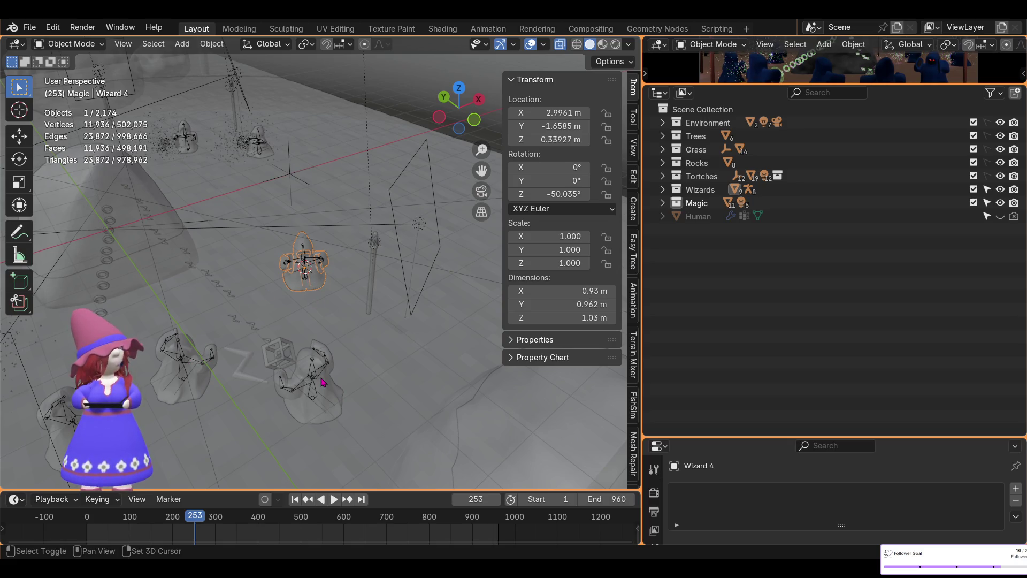
Add a UV Sphere at the wizard with 16 segments and 8 rings
{"action": "key", "text": "shift+a"}
{"action": "mouse_move", "coordinate": [287, 298]}
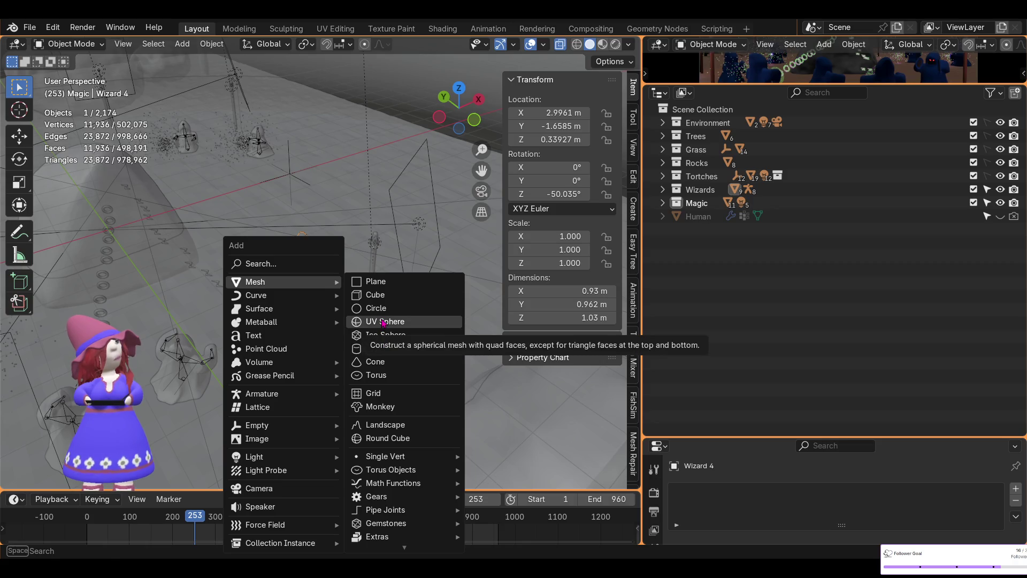
{"action": "left_click", "coordinate": [383, 322]}
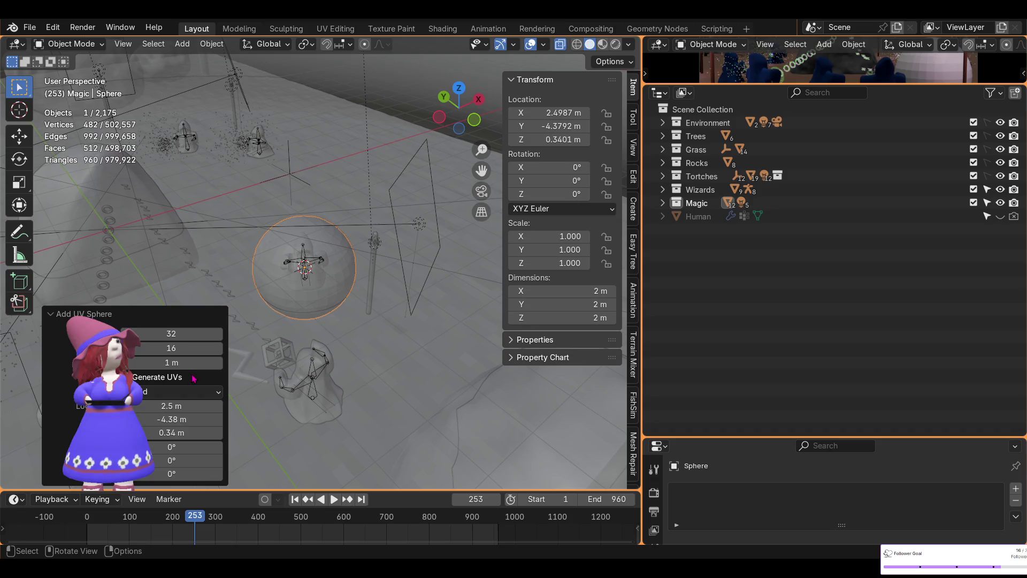
{"action": "left_click", "coordinate": [177, 334]}
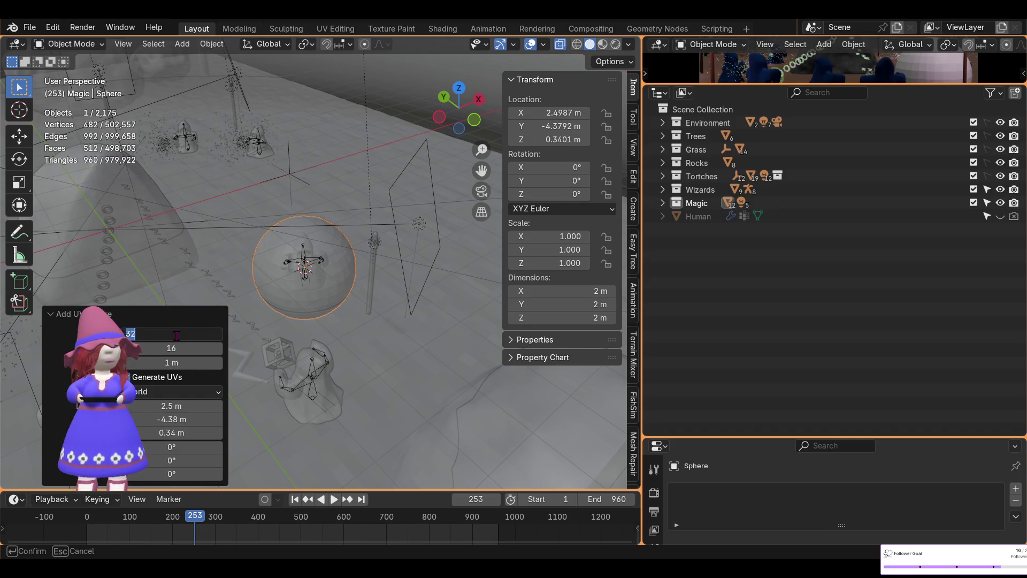
{"action": "type", "text": "16"}
{"action": "key", "text": "Return"}
{"action": "left_click", "coordinate": [183, 347]}
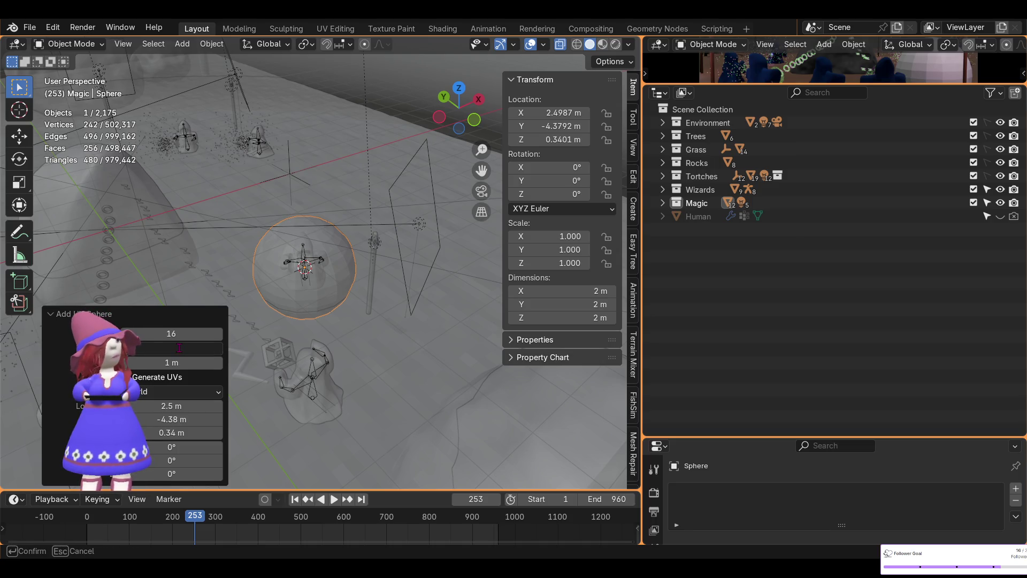
{"action": "type", "text": "8"}
{"action": "key", "text": "Return"}
Set the UV Sphere's radius to 0.15 m
{"action": "left_click", "coordinate": [166, 363]}
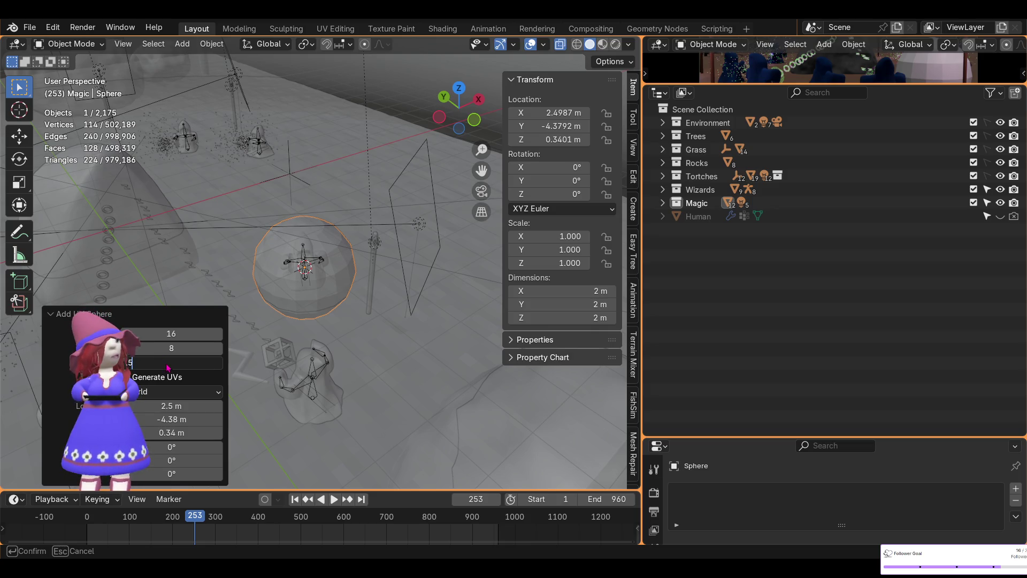
{"action": "key", "text": "Return"}
{"action": "left_click", "coordinate": [166, 363]}
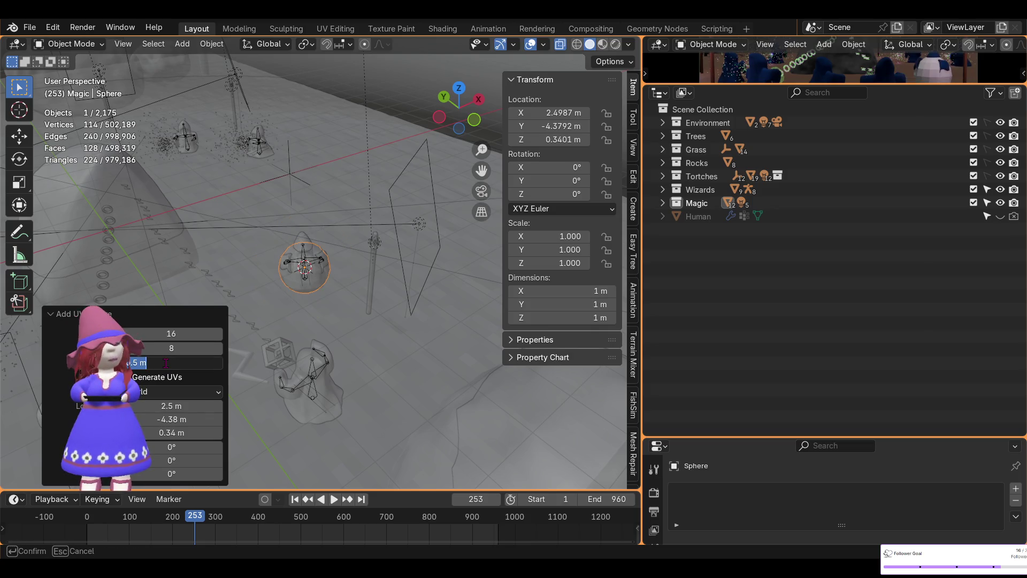
{"action": "key", "text": "Return"}
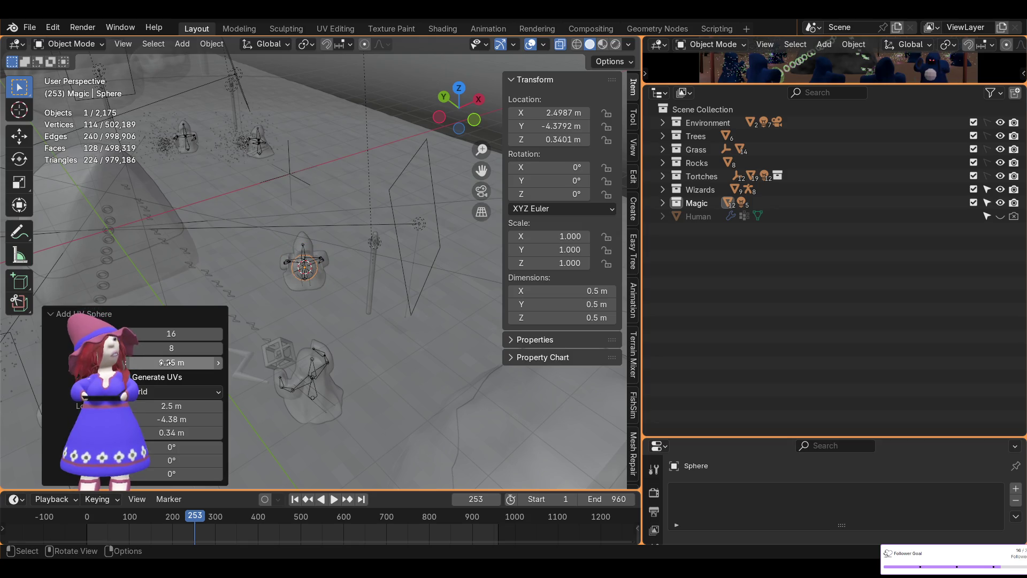
{"action": "scroll", "coordinate": [320, 304], "scroll_direction": "up", "scroll_amount": 6}
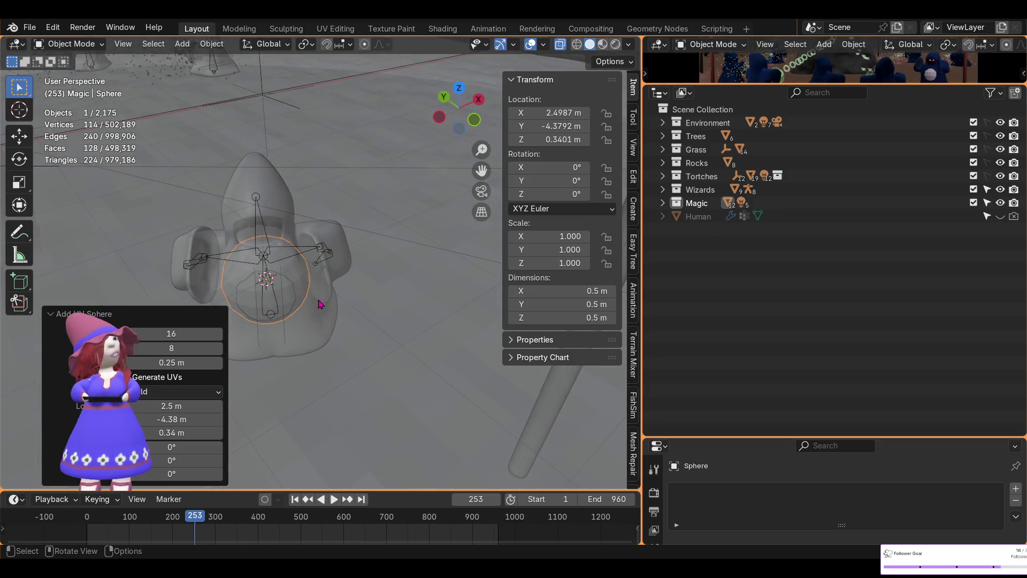
{"action": "left_click_drag", "start_coordinate": [168, 363], "coordinate": [190, 363]}
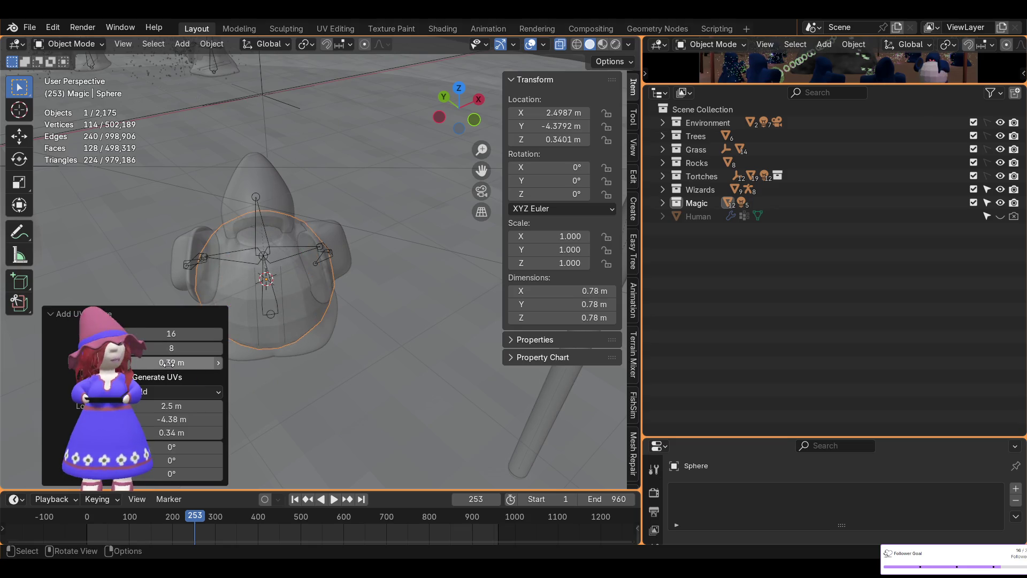
{"action": "left_click", "coordinate": [168, 362]}
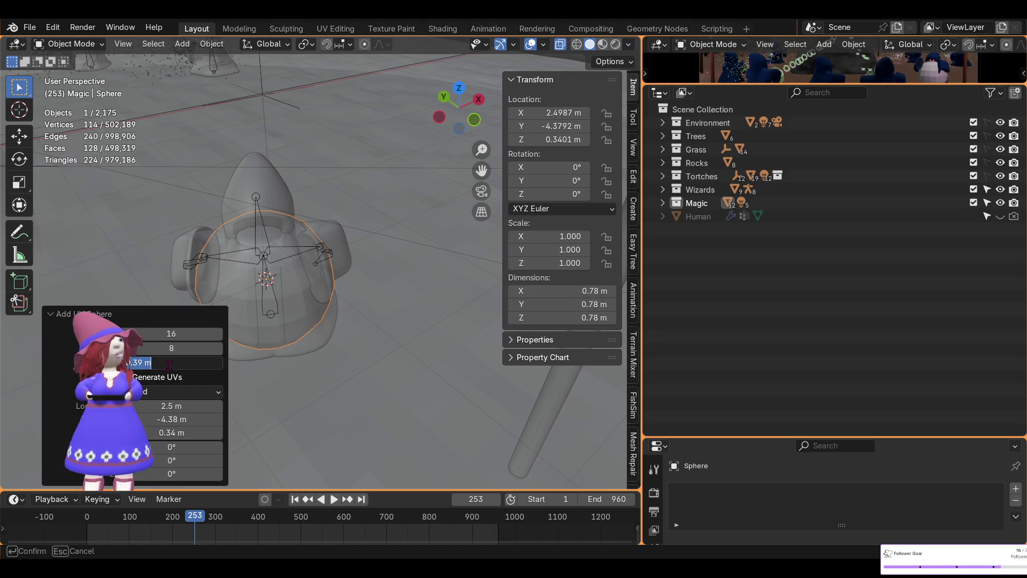
{"action": "key", "text": "Return"}
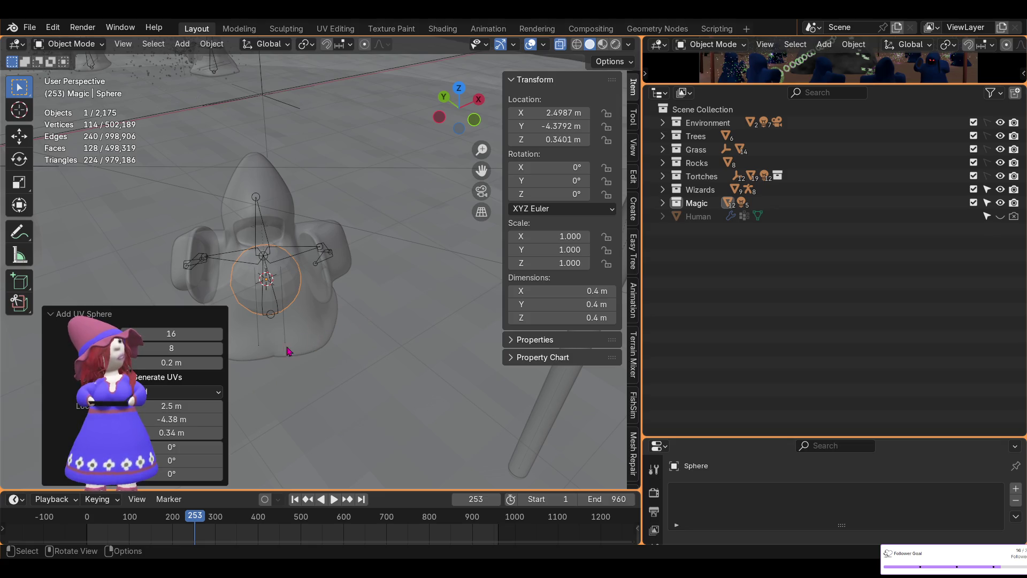
{"action": "left_click", "coordinate": [178, 360]}
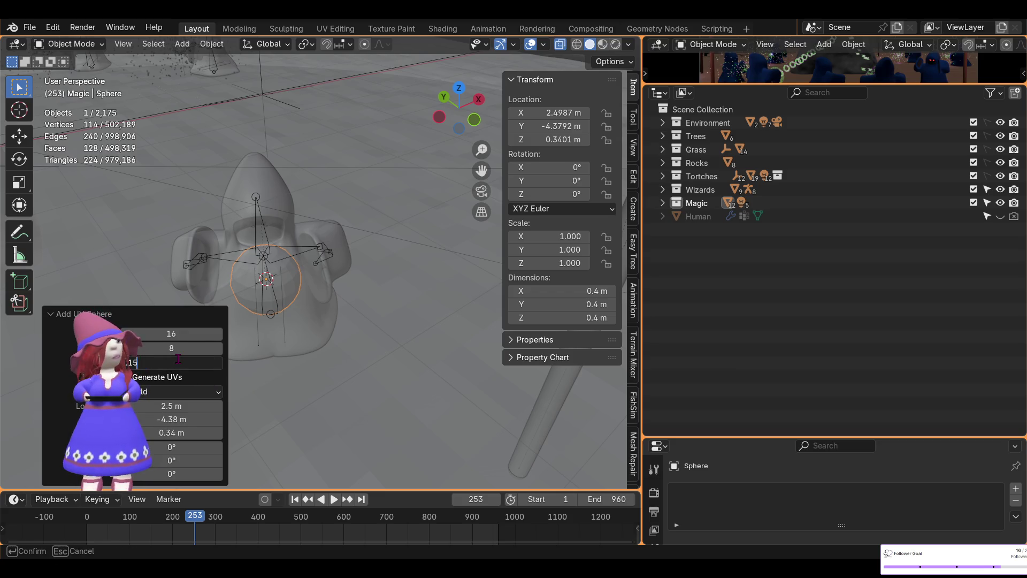
{"action": "key", "text": "Return"}
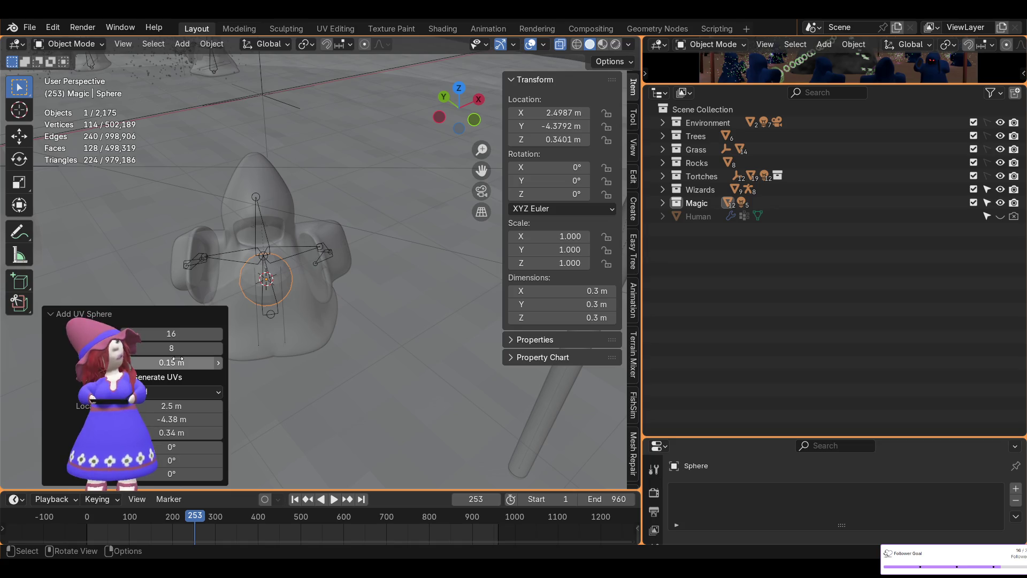
Move the sphere to X 2.37, Y -4.59, Z 0.65 m and enlarge the camera preview
{"action": "mouse_move", "coordinate": [315, 352]}
{"action": "middle_mouse_down"}
{"action": "mouse_move", "coordinate": [455, 321]}
{"action": "mouse_move", "coordinate": [466, 289]}
{"action": "mouse_move", "coordinate": [453, 279]}
{"action": "middle_mouse_up"}
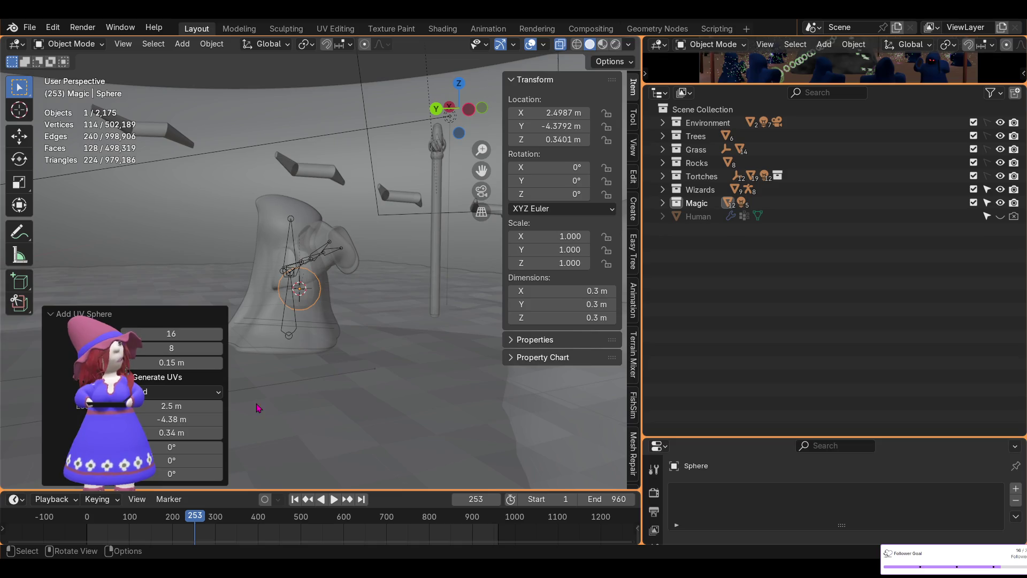
{"action": "left_click_drag", "start_coordinate": [157, 434], "coordinate": [173, 433]}
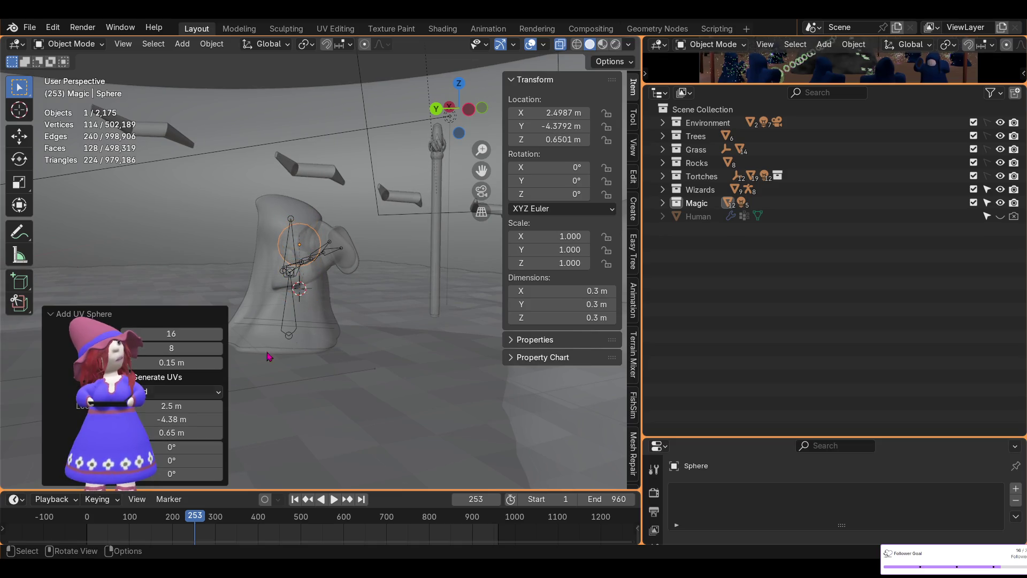
{"action": "left_click", "coordinate": [460, 84]}
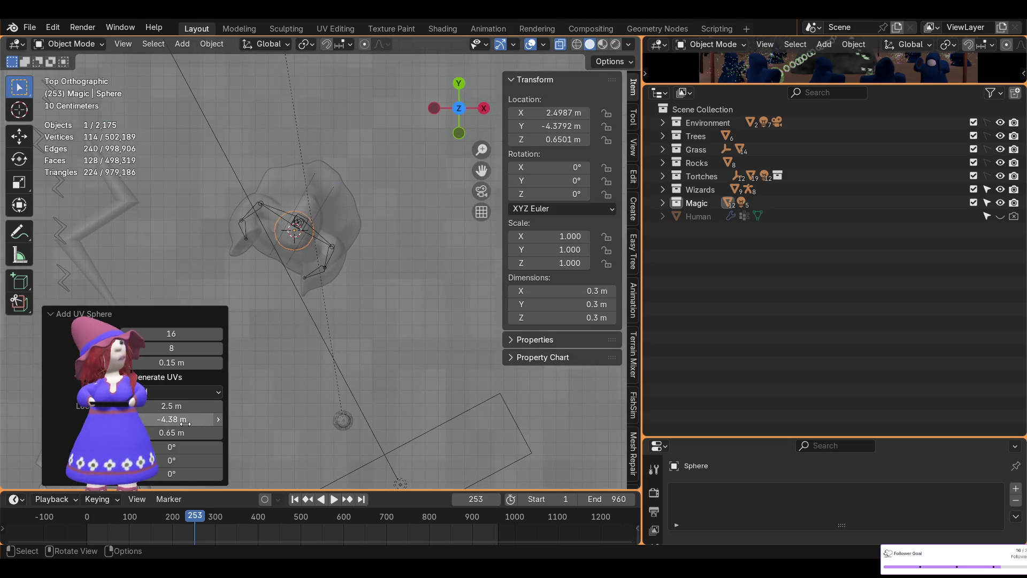
{"action": "left_click_drag", "start_coordinate": [162, 420], "coordinate": [152, 406]}
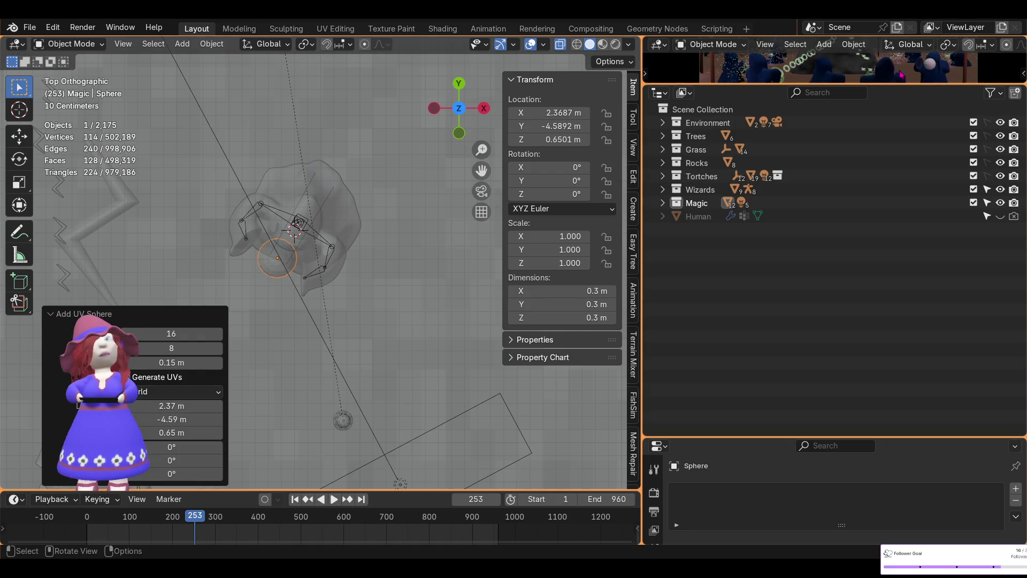
{"action": "left_click_drag", "start_coordinate": [898, 82], "coordinate": [897, 298]}
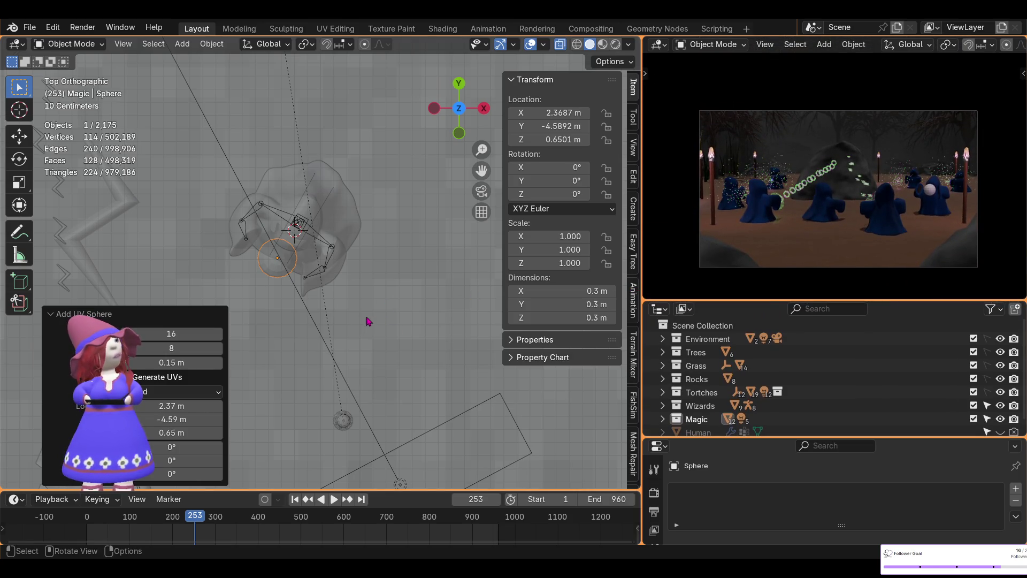
Enlarge the Properties area and show the Sphere's empty Modifier tab
{"action": "left_click_drag", "start_coordinate": [813, 436], "coordinate": [813, 348]}
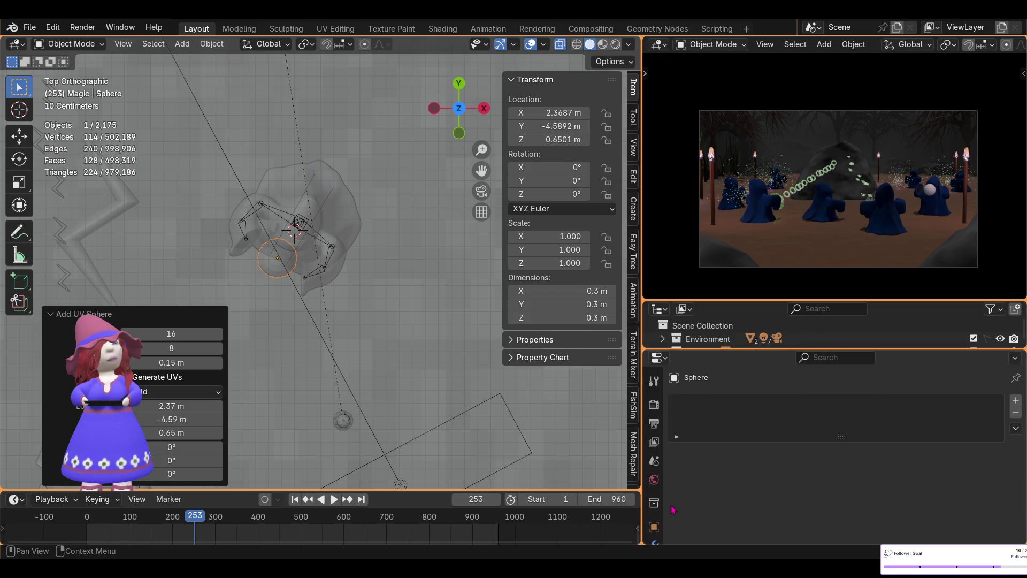
{"action": "scroll", "coordinate": [650, 498], "scroll_direction": "down", "scroll_amount": 2}
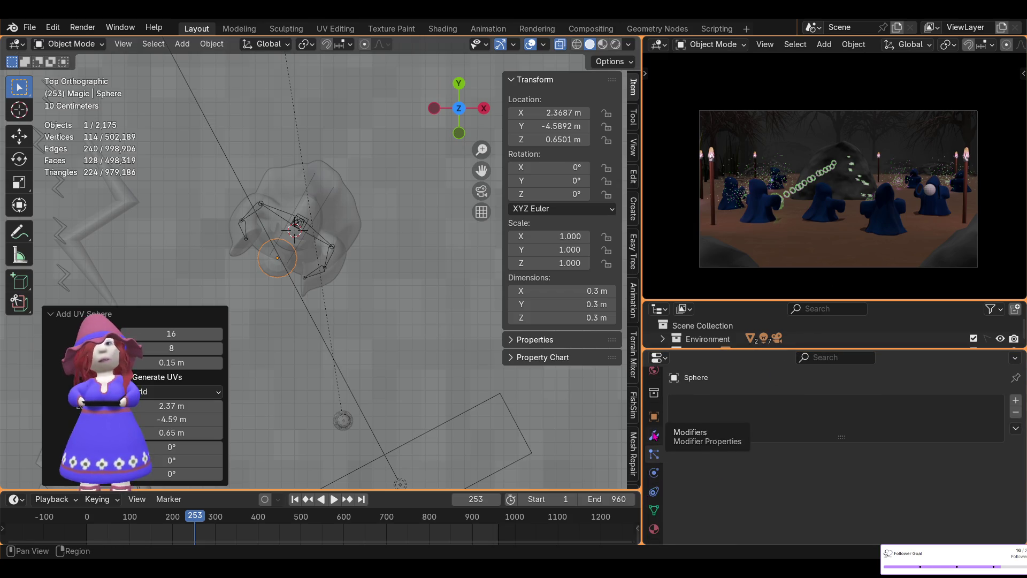
{"action": "left_click", "coordinate": [653, 437]}
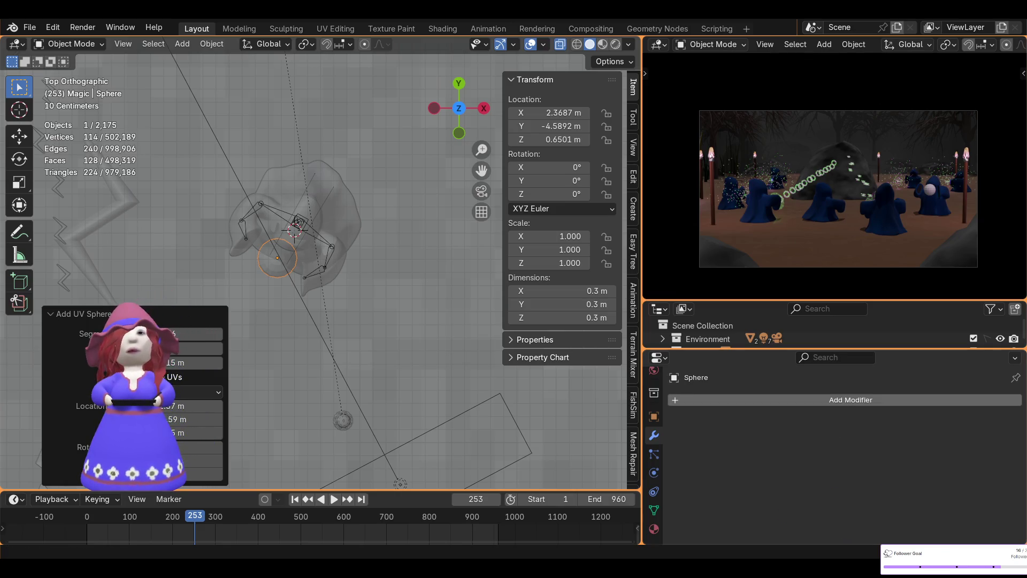
{"action": "middle_click_drag", "start_coordinate": [375, 311], "coordinate": [399, 195]}
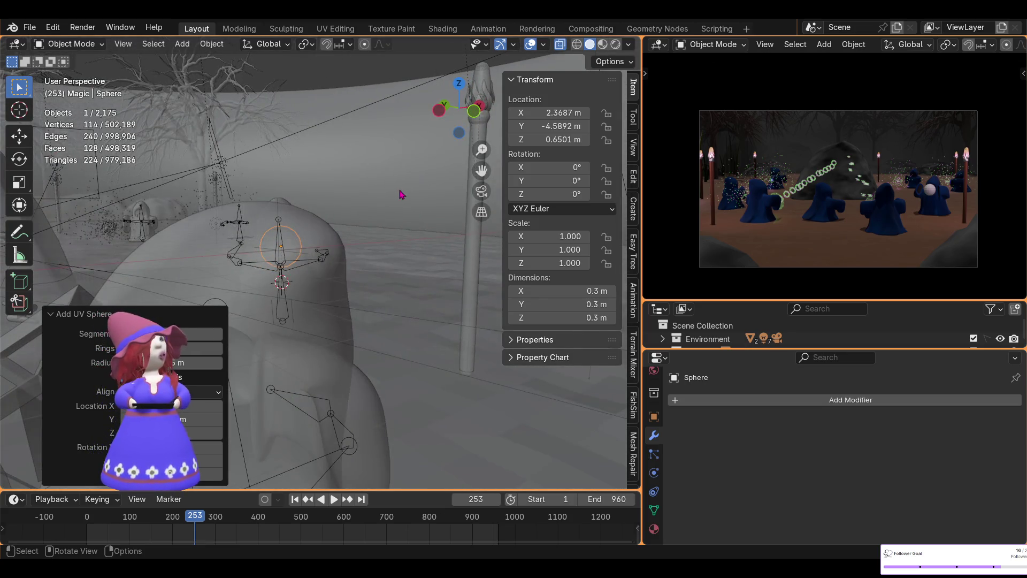
In the Shading workspace, add a Subdivision Surface modifier to the sphere, raise its level, and apply it
{"action": "left_click", "coordinate": [445, 29]}
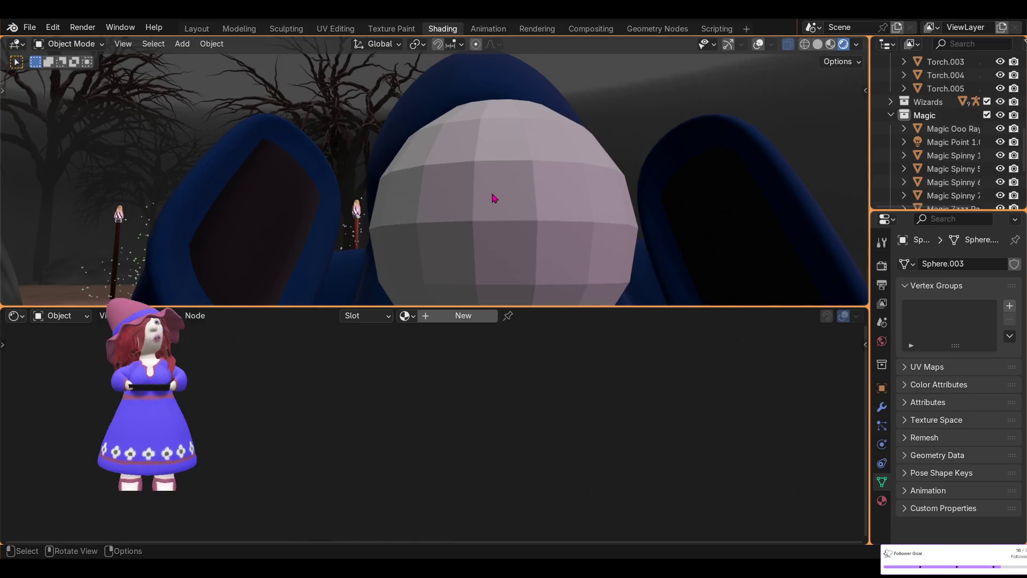
{"action": "scroll", "coordinate": [489, 190], "scroll_direction": "down", "scroll_amount": 4}
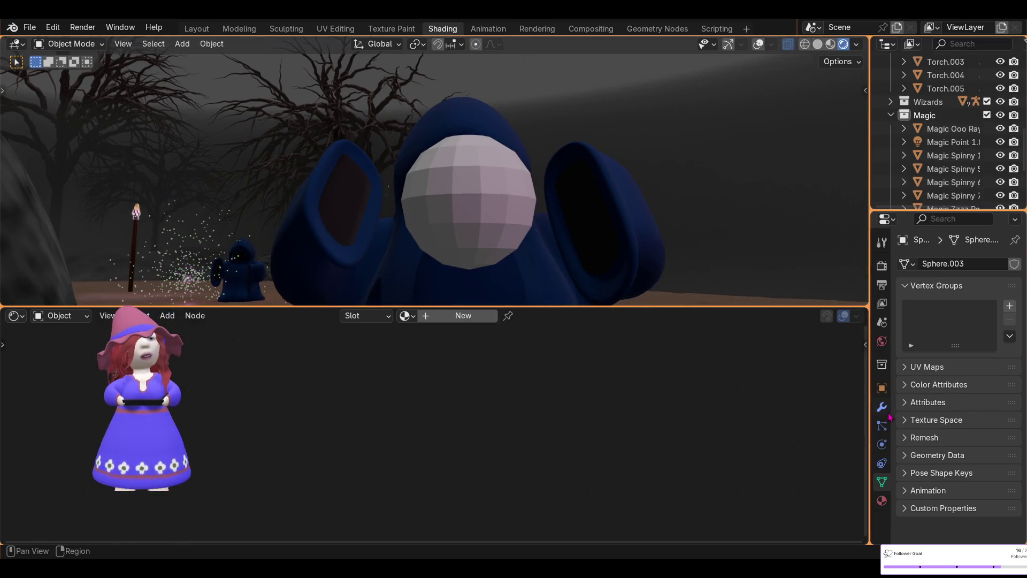
{"action": "left_click", "coordinate": [882, 407]}
{"action": "left_click", "coordinate": [987, 266]}
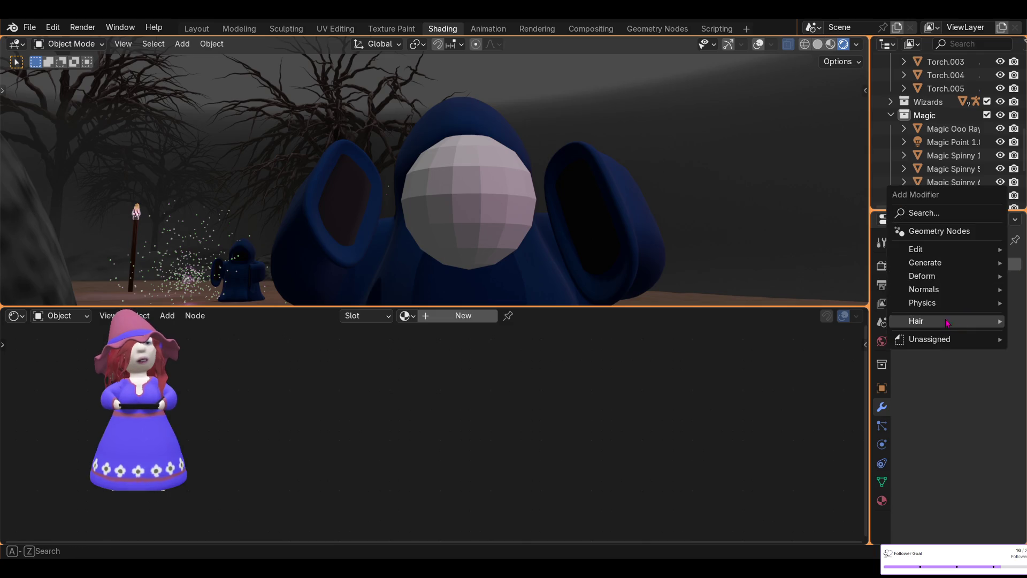
{"action": "mouse_move", "coordinate": [913, 270]}
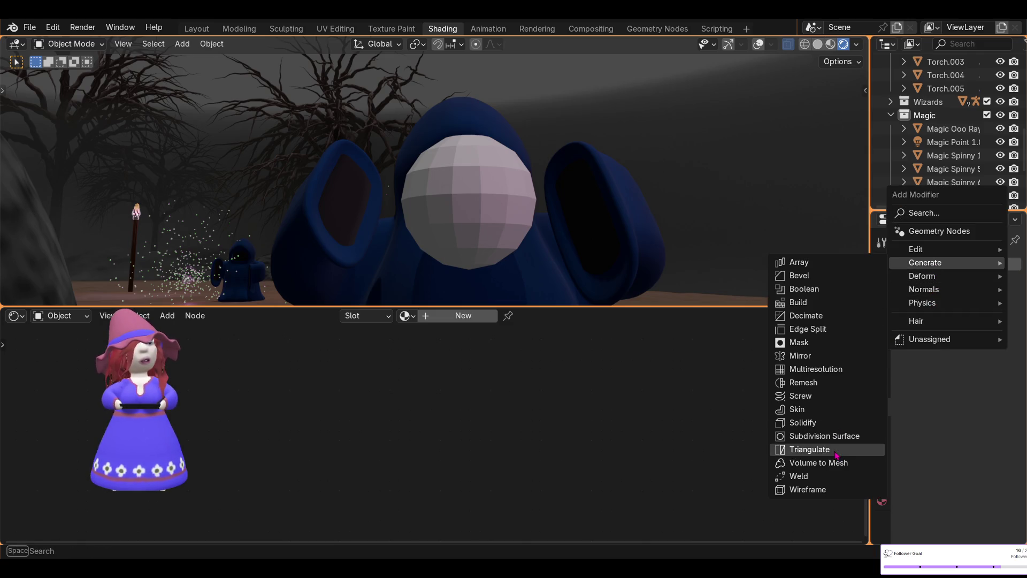
{"action": "left_click", "coordinate": [824, 436]}
{"action": "left_click", "coordinate": [998, 351]}
{"action": "left_click", "coordinate": [983, 316]}
{"action": "left_click", "coordinate": [935, 332]}
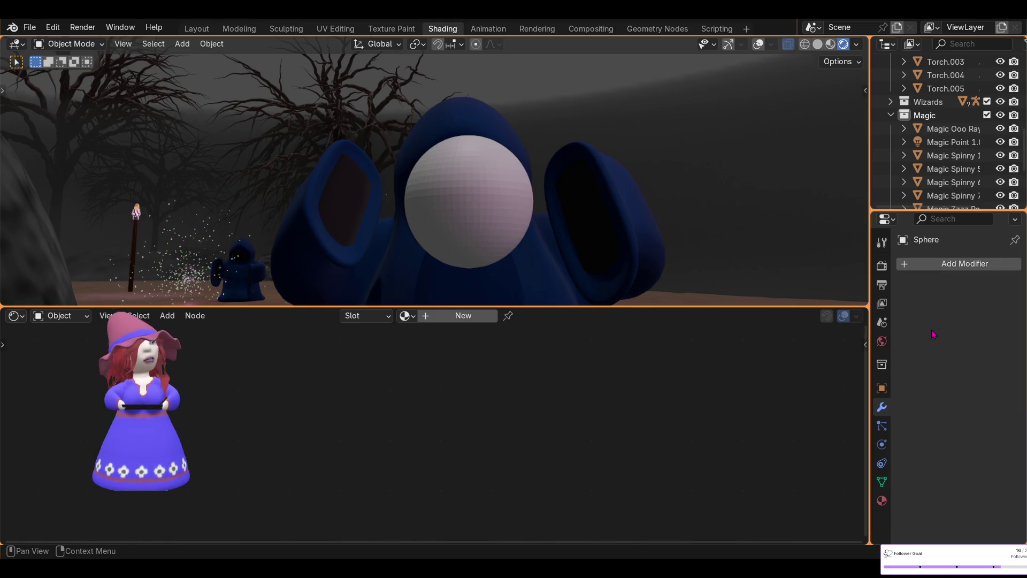
Shade the sphere smooth and assign it the Magic material
{"action": "right_click", "coordinate": [479, 216]}
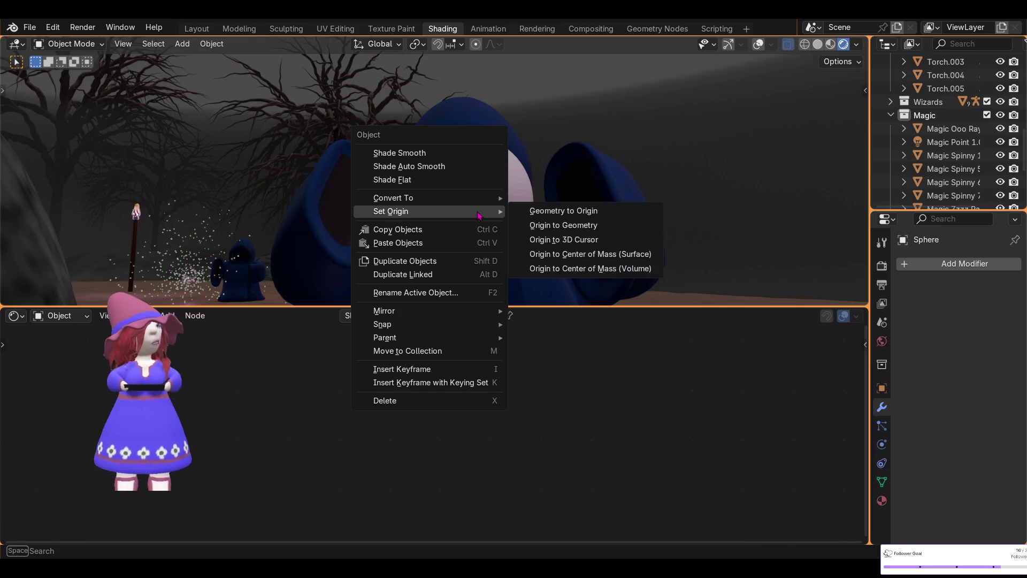
{"action": "left_click", "coordinate": [439, 152]}
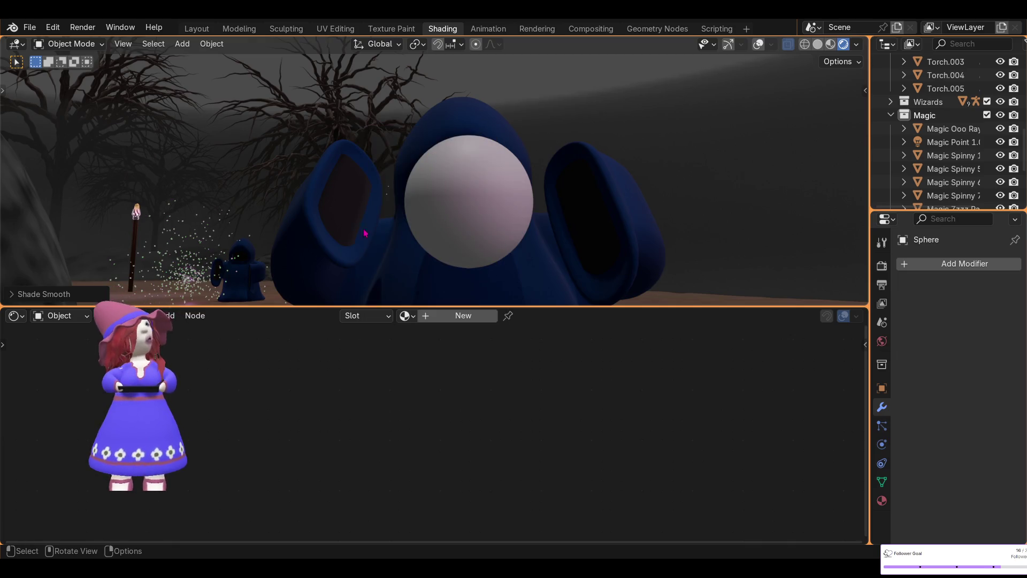
{"action": "left_click", "coordinate": [407, 315]}
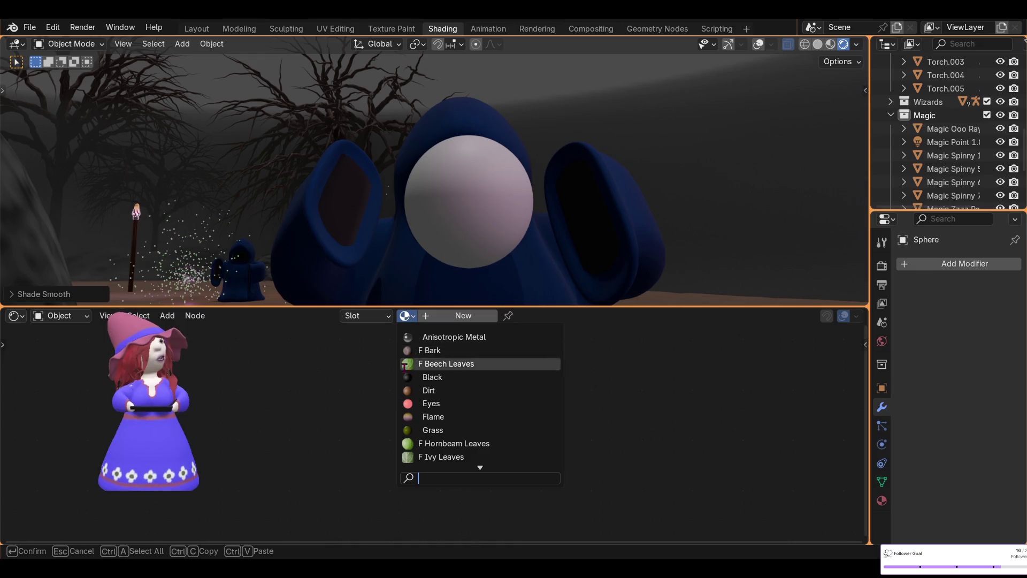
{"action": "scroll", "coordinate": [414, 465], "scroll_direction": "down", "scroll_amount": 5}
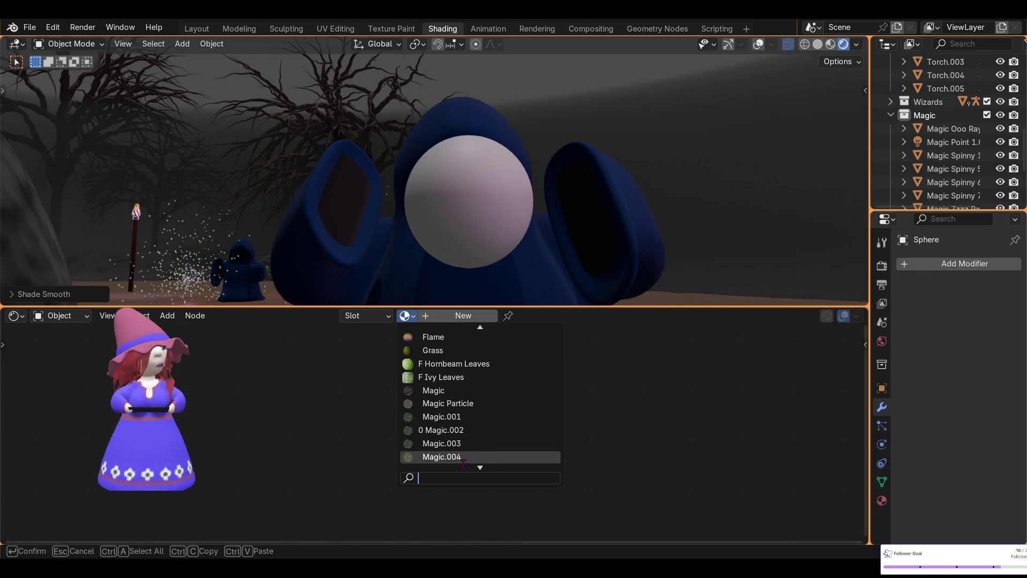
{"action": "left_click", "coordinate": [436, 389]}
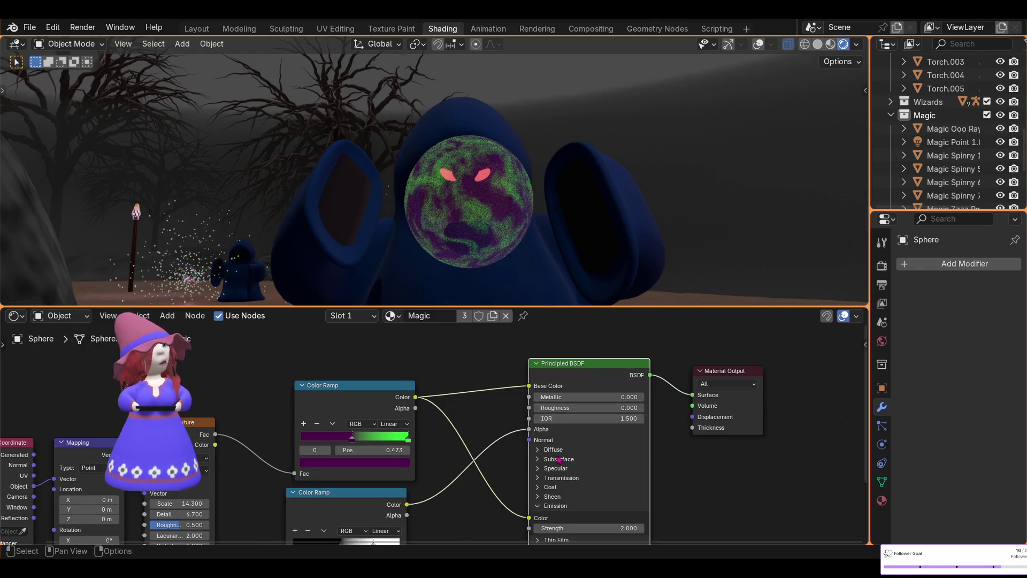
{"action": "mouse_move", "coordinate": [469, 263]}
{"action": "middle_mouse_down"}
{"action": "mouse_move", "coordinate": [457, 224]}
{"action": "mouse_move", "coordinate": [592, 259]}
{"action": "mouse_move", "coordinate": [533, 295]}
{"action": "mouse_move", "coordinate": [495, 296]}
{"action": "mouse_move", "coordinate": [614, 218]}
{"action": "middle_mouse_up"}
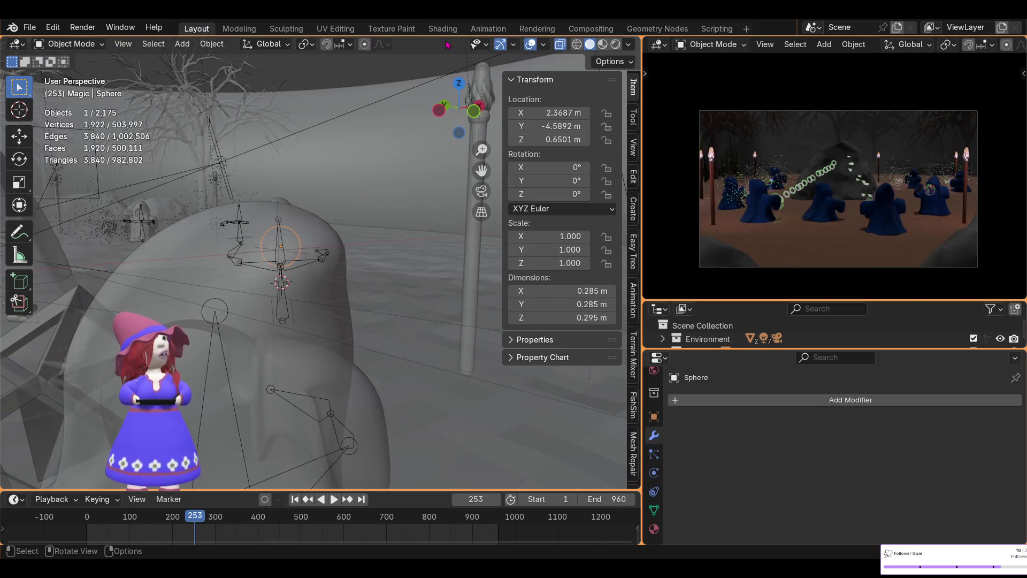
In Top view, move the orb to X 2.2951 m, Y -4.7282 m, keeping its height
{"action": "left_click", "coordinate": [459, 83]}
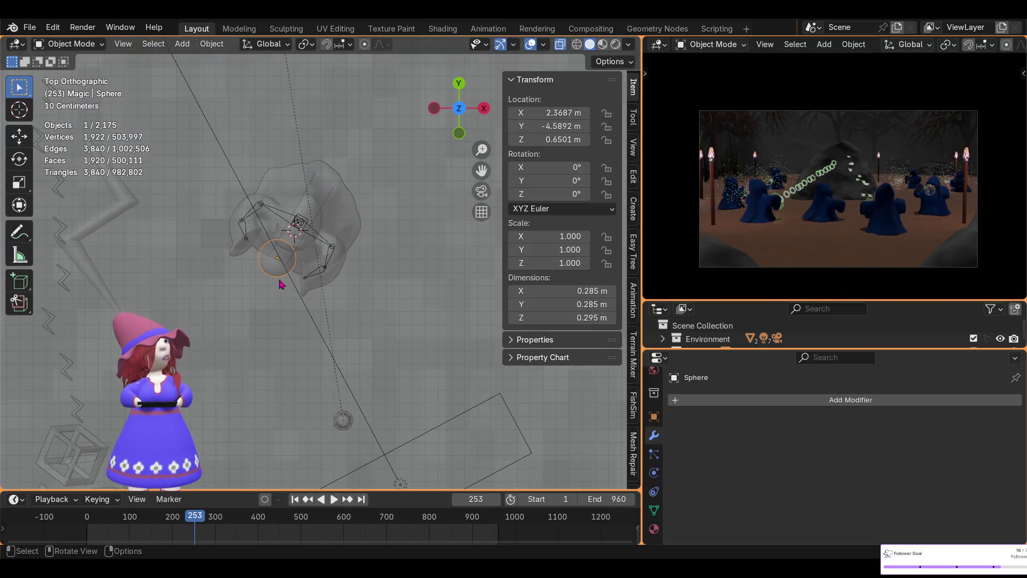
{"action": "key", "text": "g"}
{"action": "key", "text": "shift+z"}
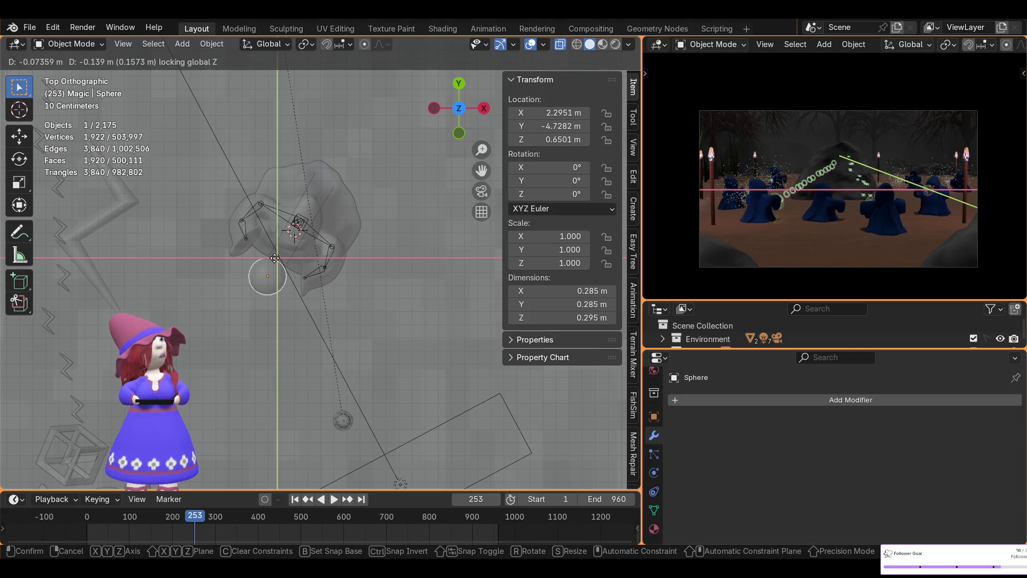
{"action": "left_click", "coordinate": [275, 258]}
{"action": "scroll", "coordinate": [965, 211], "scroll_direction": "up", "scroll_amount": 6}
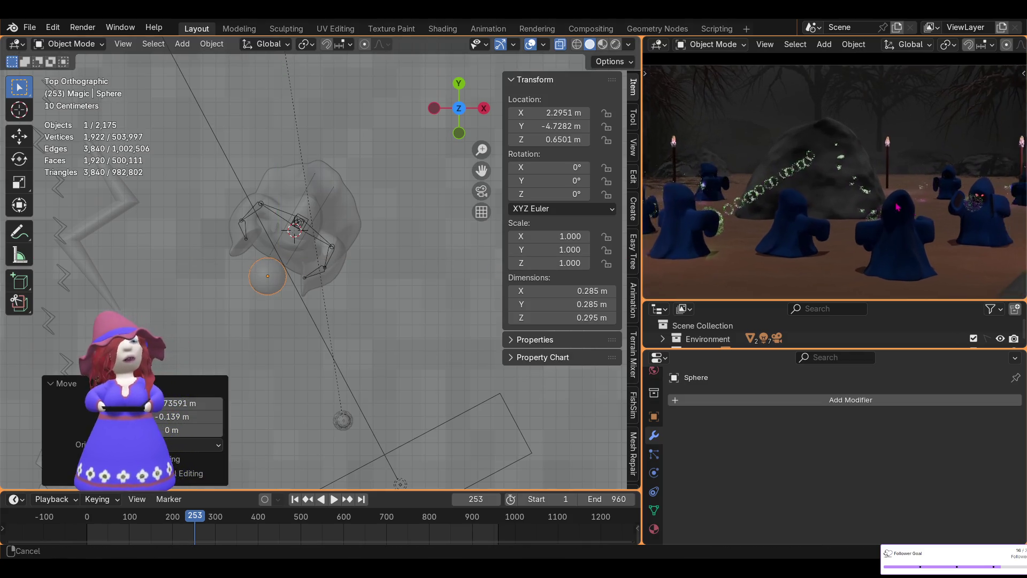
{"action": "scroll", "coordinate": [840, 196], "scroll_direction": "up", "scroll_amount": 3}
{"action": "middle_click_drag", "start_coordinate": [855, 227], "coordinate": [899, 222], "text": "shift"}
{"action": "key", "text": "Home"}
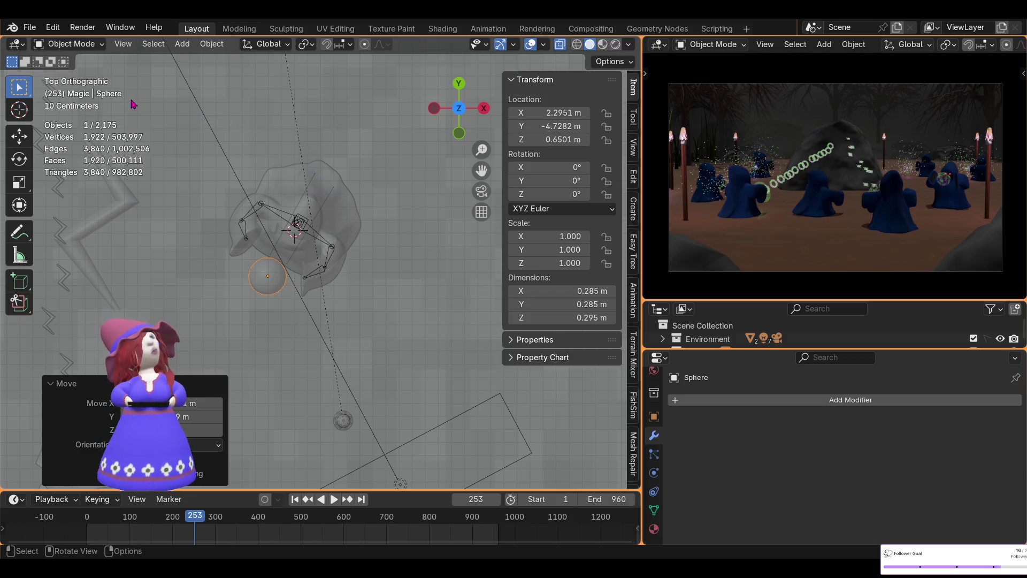
Keyframe the orb's location at frame 253 and view the new SphereAction in the Graph Editor
{"action": "left_click", "coordinate": [17, 43]}
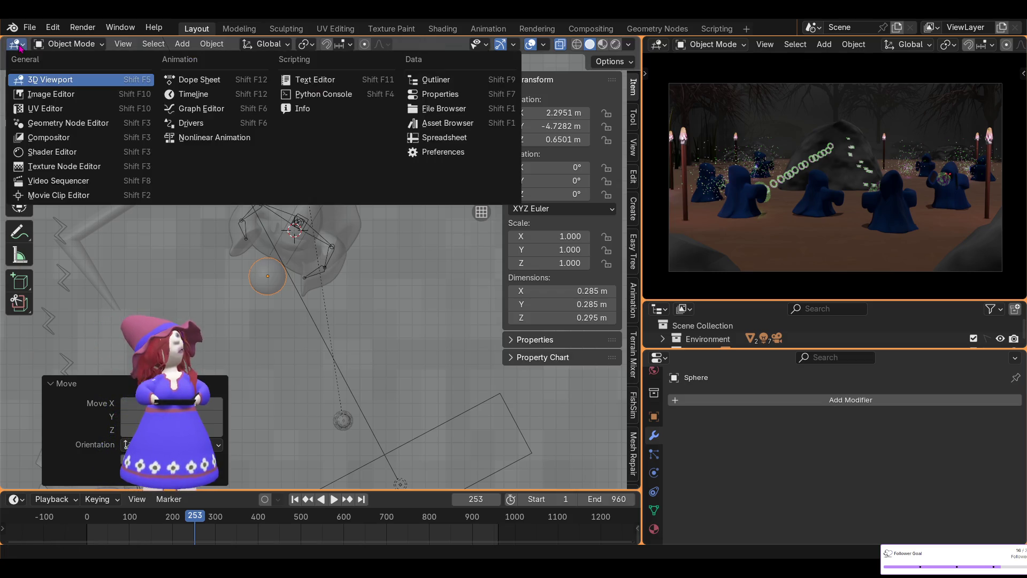
{"action": "left_click", "coordinate": [203, 109]}
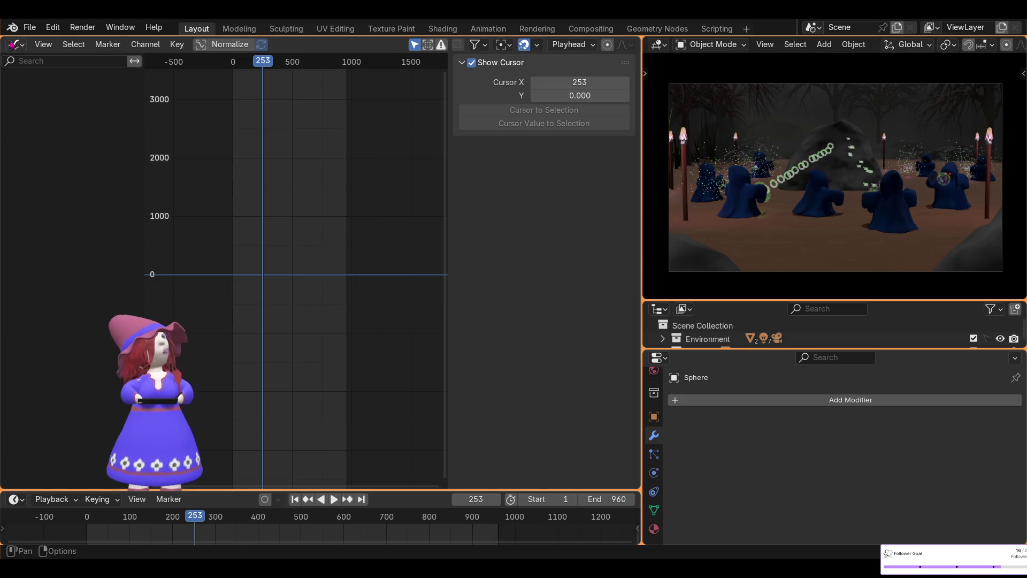
{"action": "left_click", "coordinate": [15, 44]}
{"action": "left_click", "coordinate": [38, 81]}
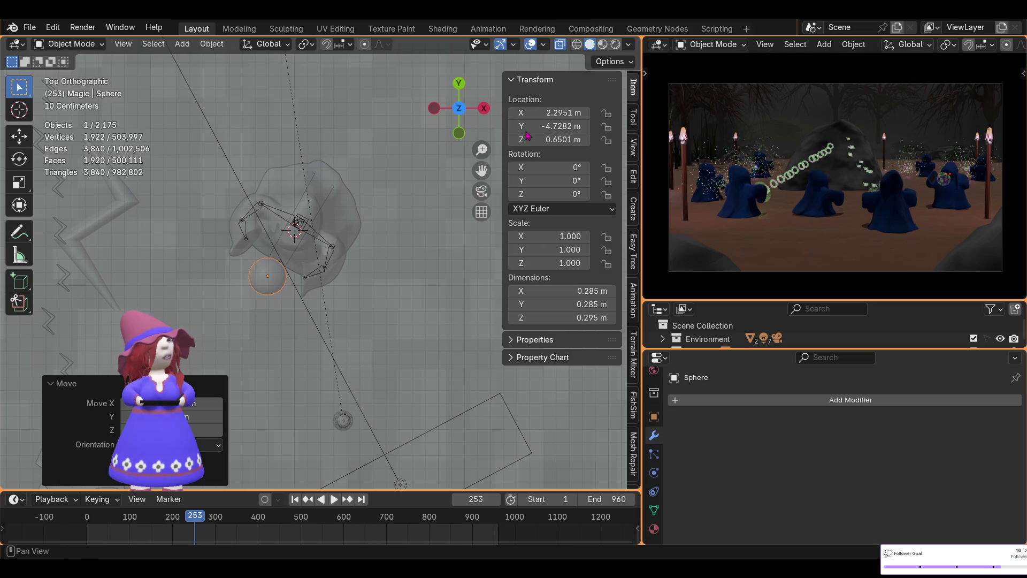
{"action": "key", "text": "i"}
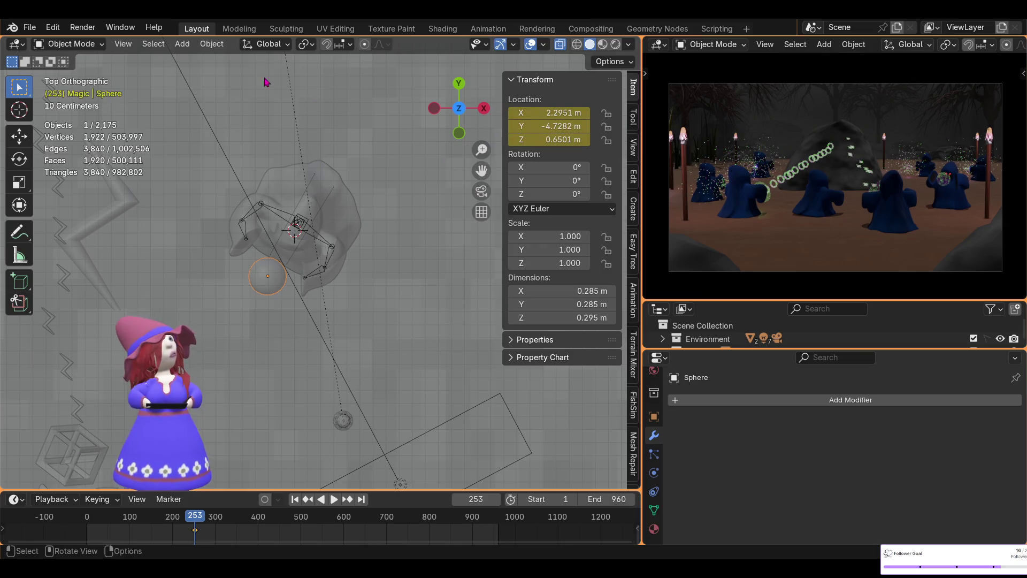
{"action": "left_click", "coordinate": [23, 42]}
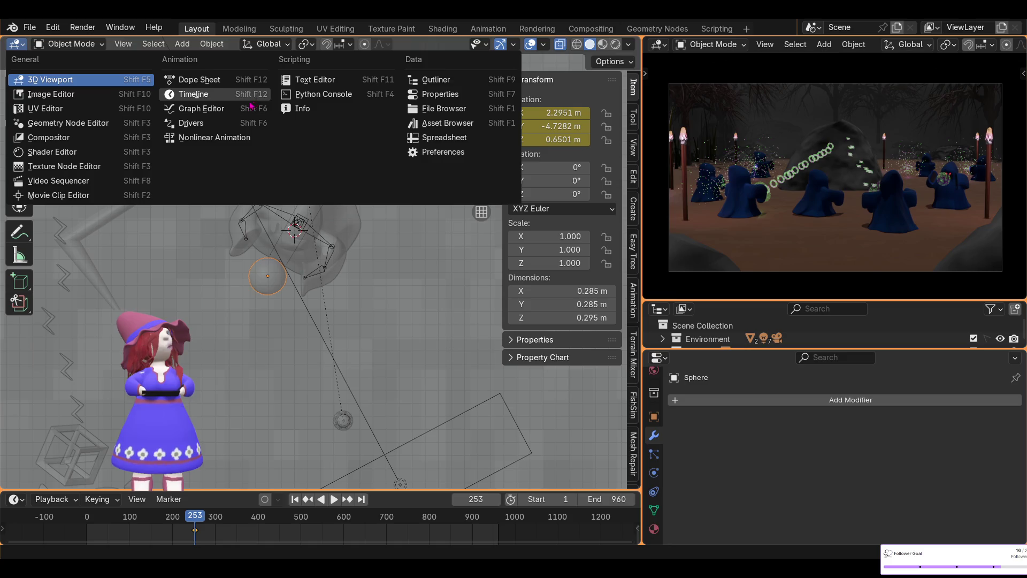
{"action": "left_click", "coordinate": [225, 110]}
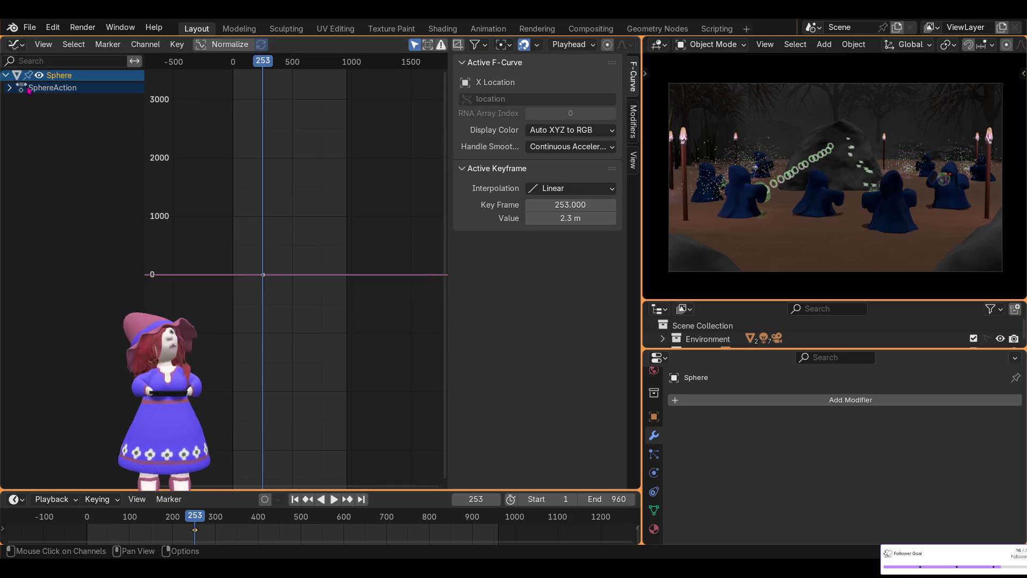
Expand SphereAction to list the X, Y, Z Location curves and open the Add Modifier list
{"action": "left_click", "coordinate": [9, 89]}
{"action": "left_click", "coordinate": [19, 99]}
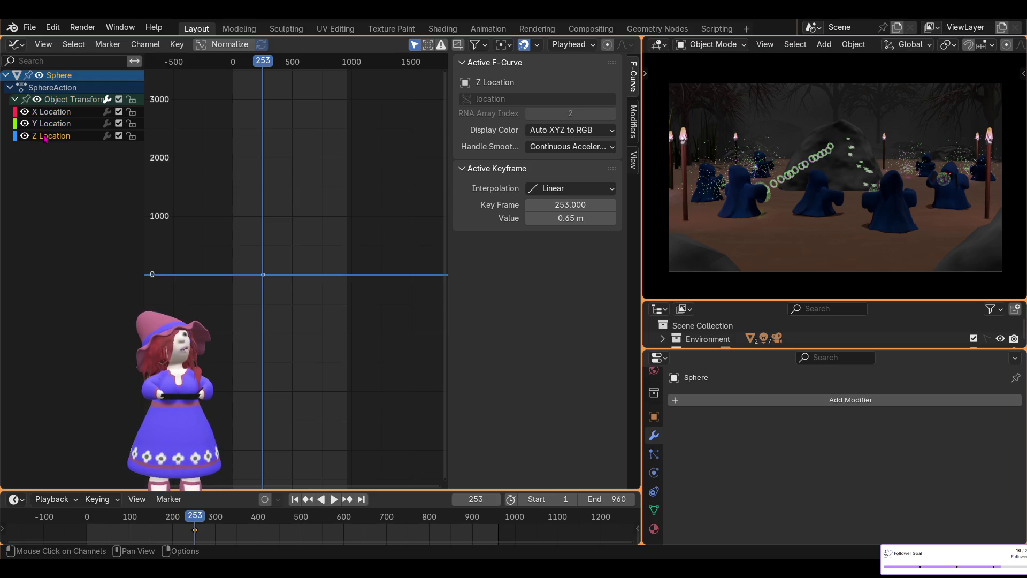
{"action": "left_click", "coordinate": [638, 124]}
{"action": "left_click", "coordinate": [519, 65]}
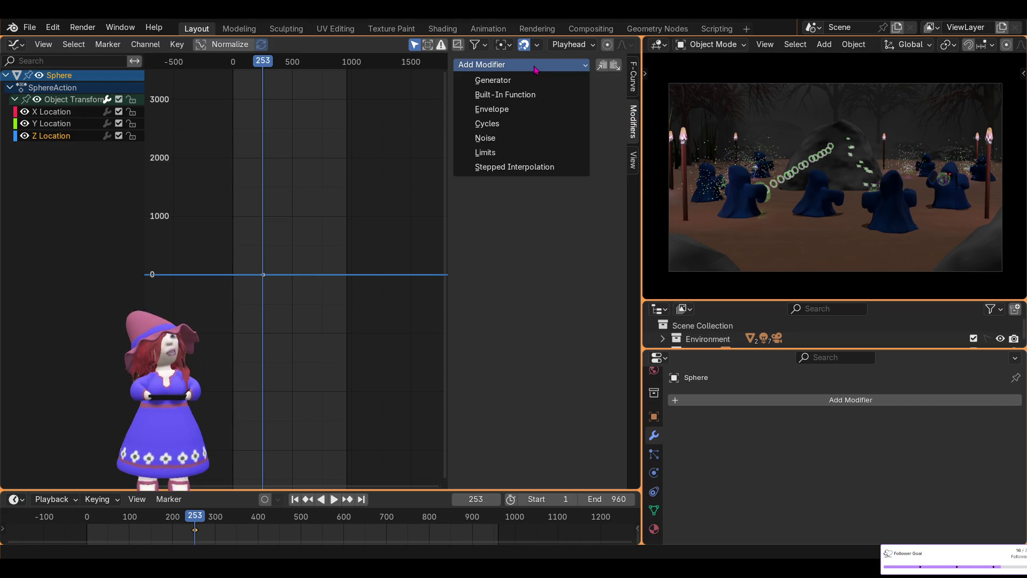
Add a Noise modifier to the location curves with Scale 50 and preview the jitter
{"action": "left_click", "coordinate": [505, 141]}
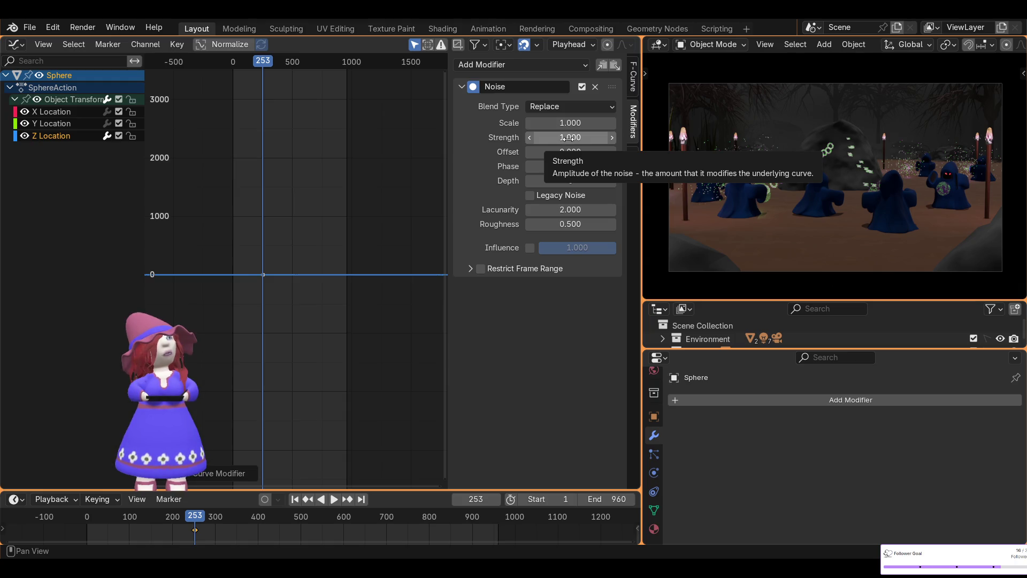
{"action": "scroll", "coordinate": [303, 287], "scroll_direction": "up", "scroll_amount": 7}
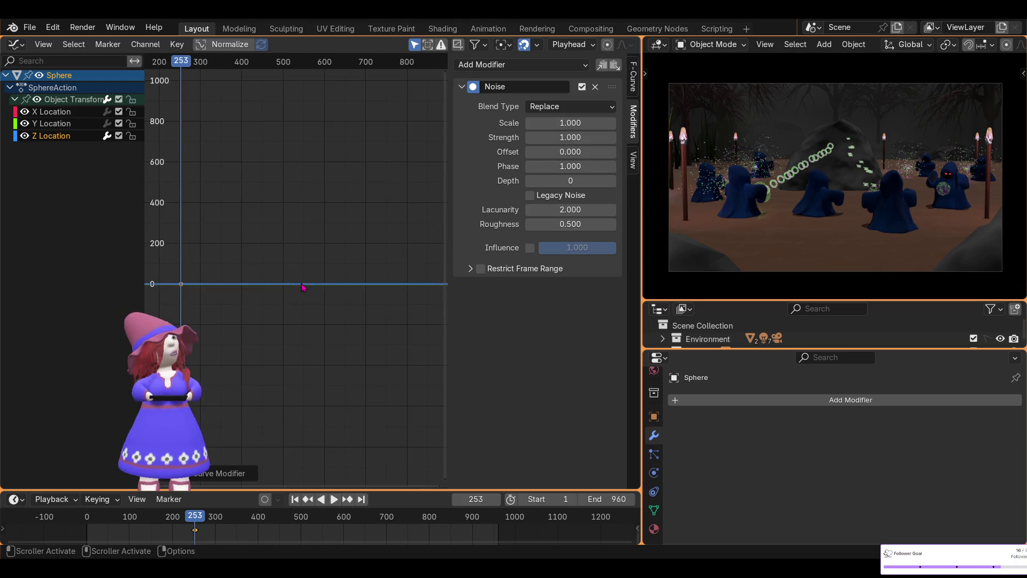
{"action": "mouse_move", "coordinate": [567, 138]}
{"action": "left_mouse_down"}
{"action": "mouse_move", "coordinate": [540, 138]}
{"action": "mouse_move", "coordinate": [559, 123]}
{"action": "mouse_move", "coordinate": [532, 122]}
{"action": "mouse_move", "coordinate": [544, 122]}
{"action": "left_mouse_up"}
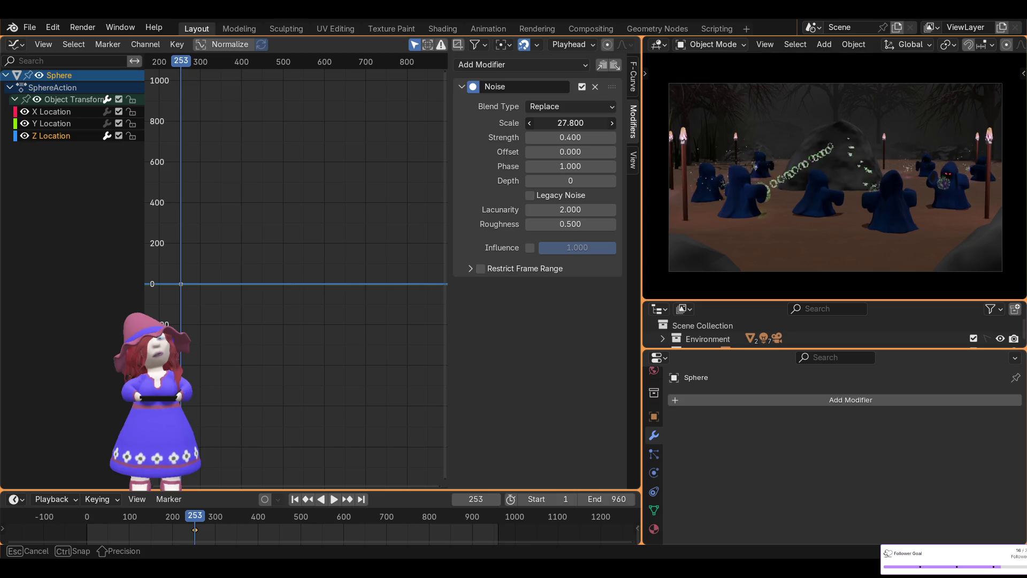
{"action": "left_click_drag", "start_coordinate": [545, 122], "coordinate": [569, 123]}
{"action": "left_click", "coordinate": [568, 123]}
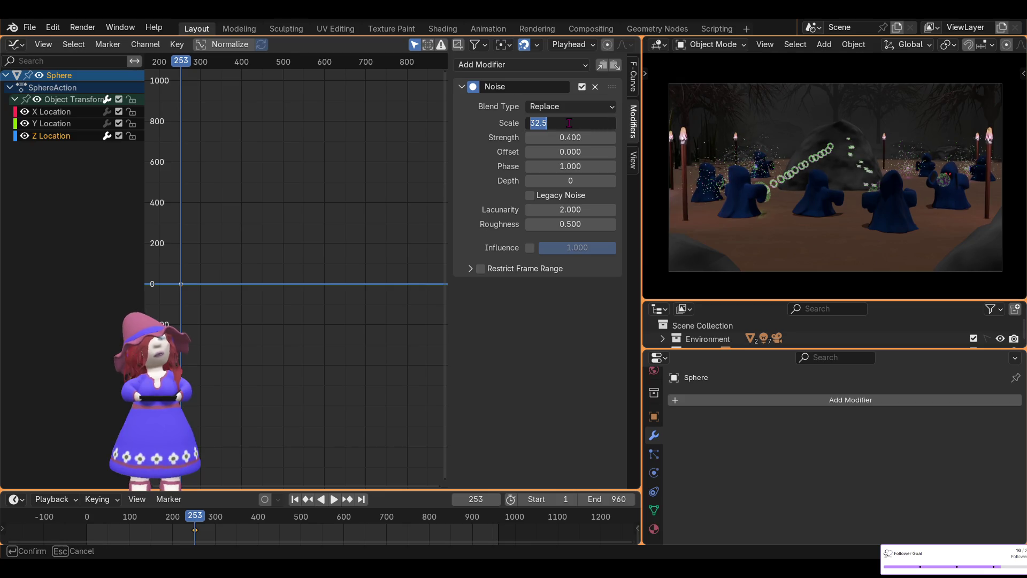
{"action": "type", "text": "50.000"}
{"action": "key", "text": "Return"}
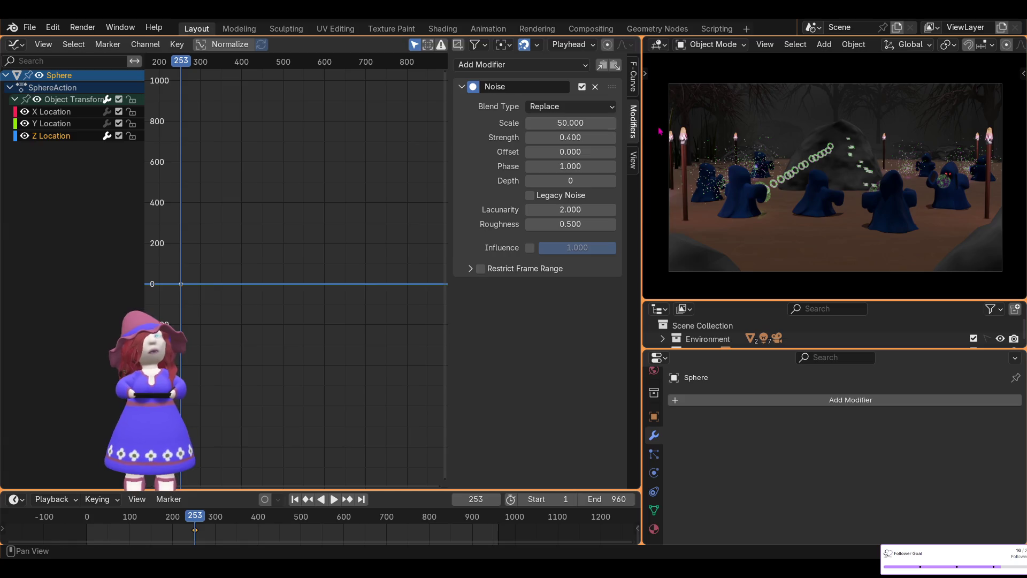
{"action": "key", "text": "space"}
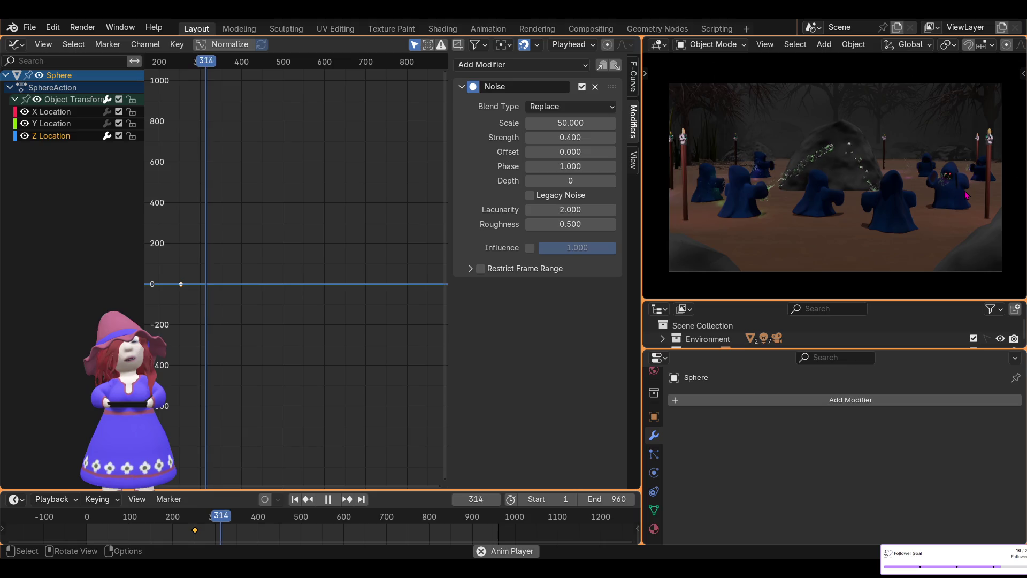
{"action": "key", "text": "space"}
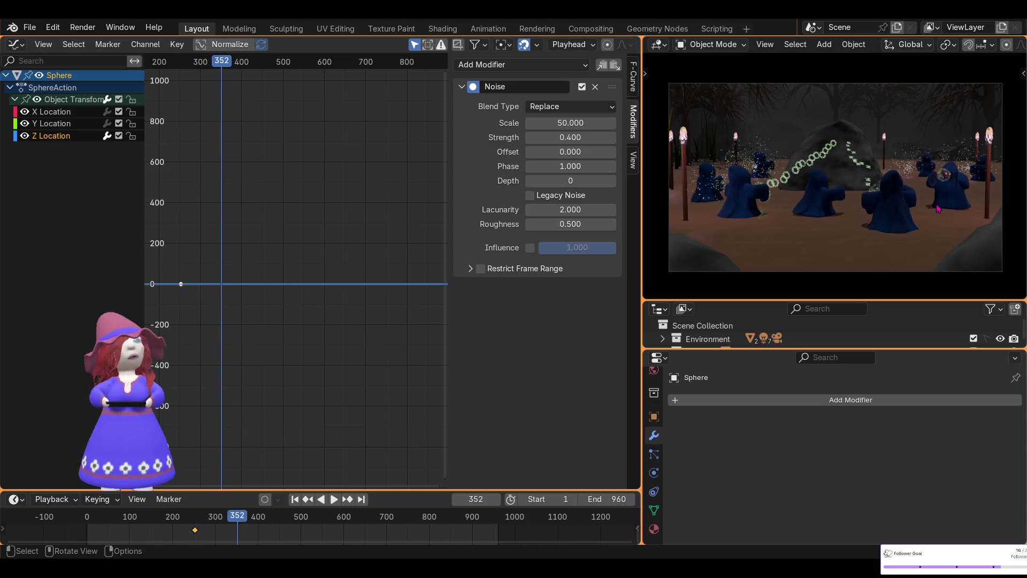
Set the noise Scale to 70 and Strength to 0.35, then play back the orb's jitter
{"action": "left_click", "coordinate": [571, 128]}
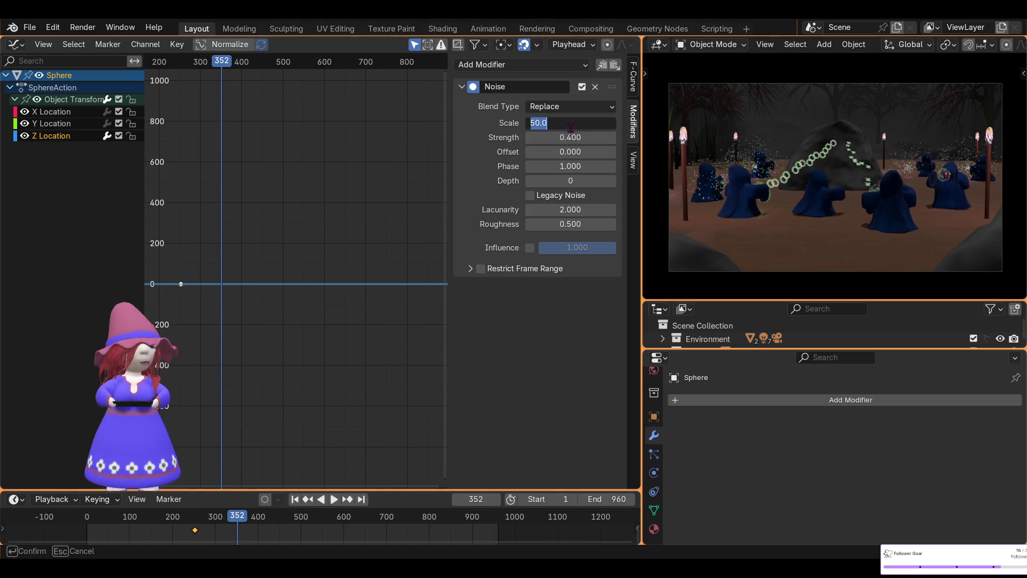
{"action": "type", "text": "70"}
{"action": "key", "text": "Return"}
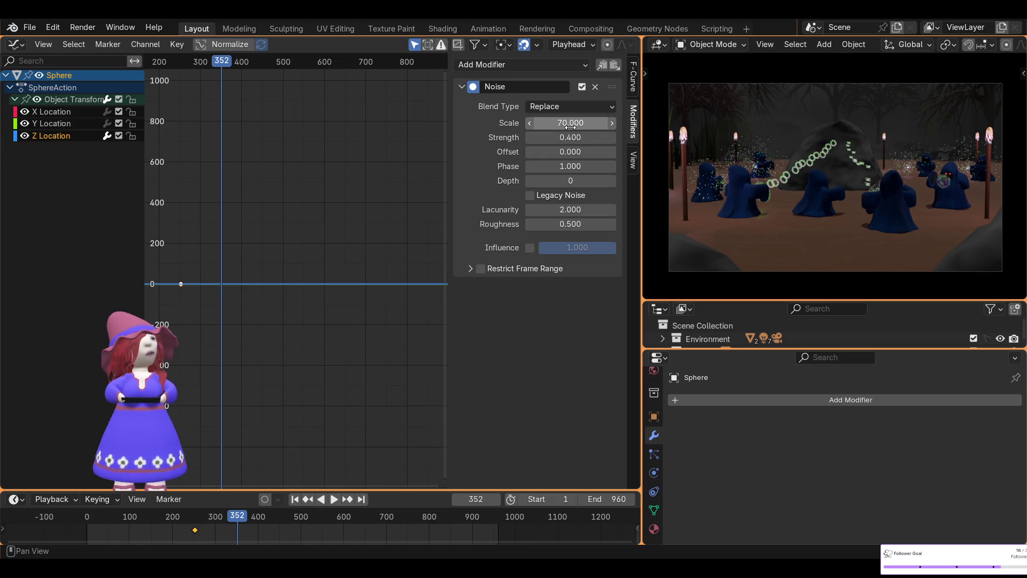
{"action": "left_click", "coordinate": [571, 135]}
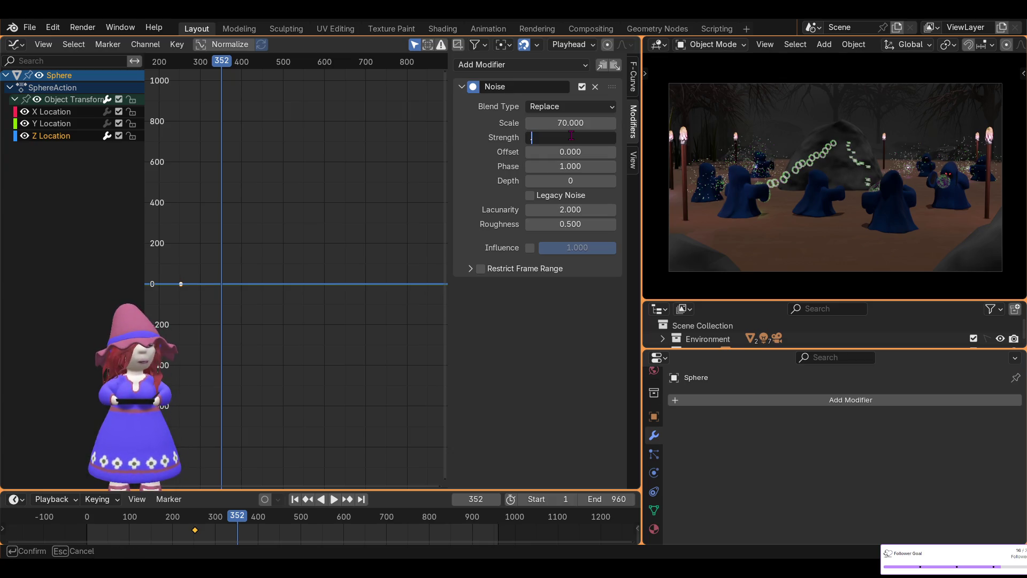
{"action": "type", "text": ".35"}
{"action": "key", "text": "Return"}
{"action": "scroll", "coordinate": [970, 190], "scroll_direction": "up", "scroll_amount": 4}
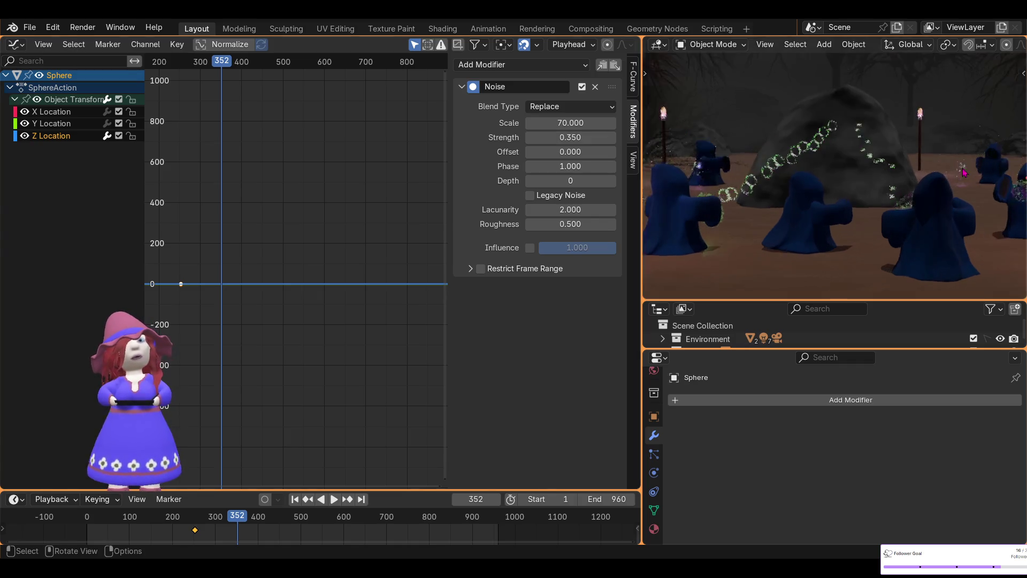
{"action": "mouse_move", "coordinate": [970, 200]}
{"action": "middle_mouse_down"}
{"action": "mouse_move", "coordinate": [752, 189]}
{"action": "mouse_move", "coordinate": [887, 200]}
{"action": "middle_mouse_up"}
{"action": "key", "text": "space"}
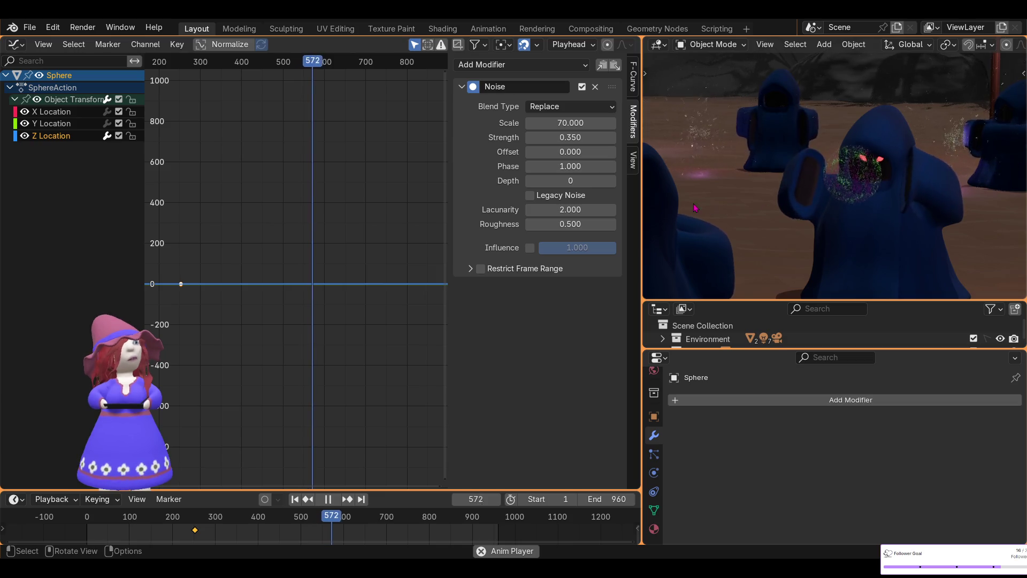
Raise the noise Strength to 0.5
{"action": "mouse_move", "coordinate": [569, 138]}
{"action": "left_mouse_down"}
{"action": "mouse_move", "coordinate": [631, 138]}
{"action": "mouse_move", "coordinate": [566, 138]}
{"action": "left_mouse_up"}
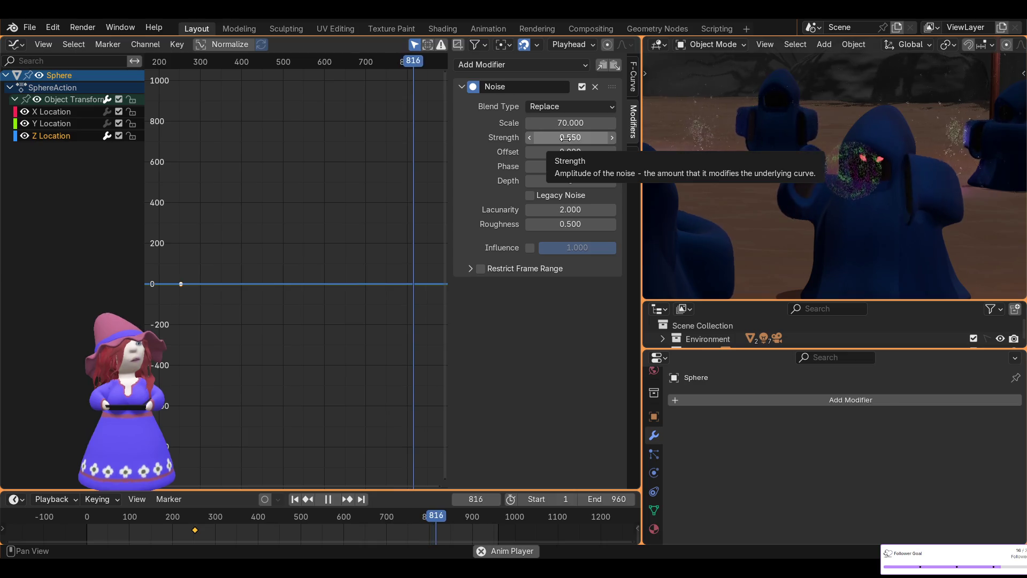
{"action": "left_click", "coordinate": [566, 138]}
{"action": "type", "text": "0.5"}
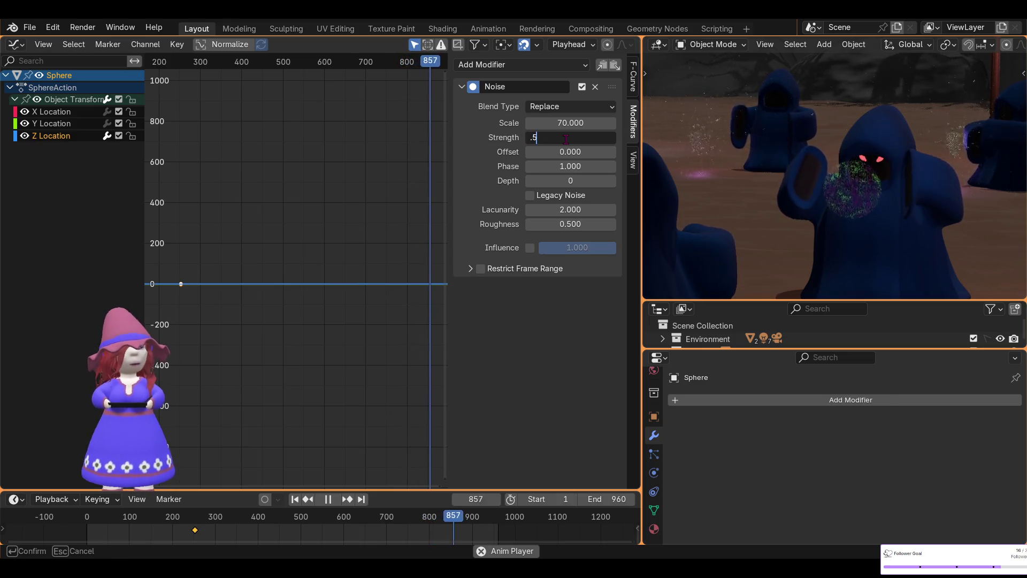
{"action": "key", "text": "Return"}
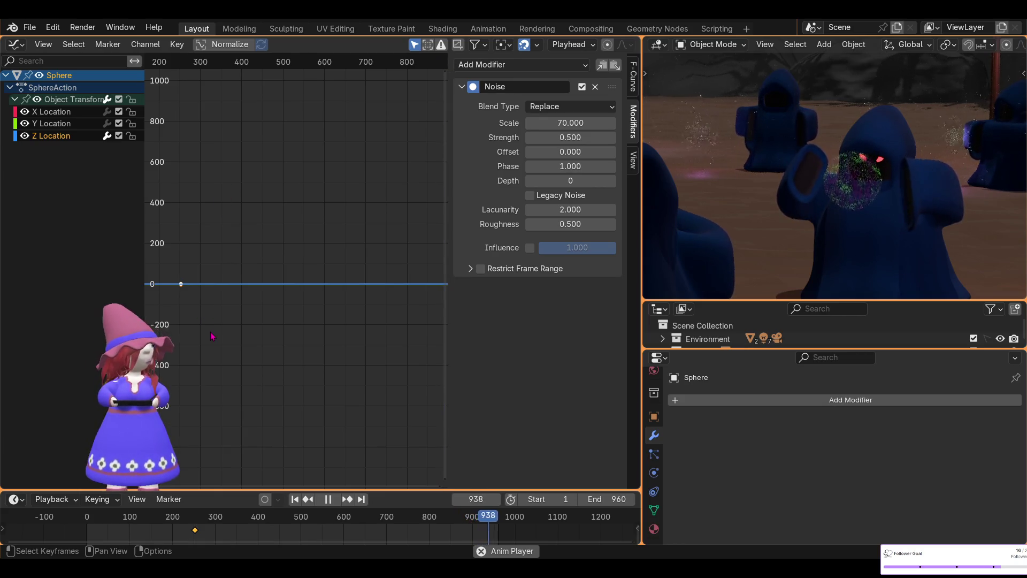
{"action": "key", "text": "g"}
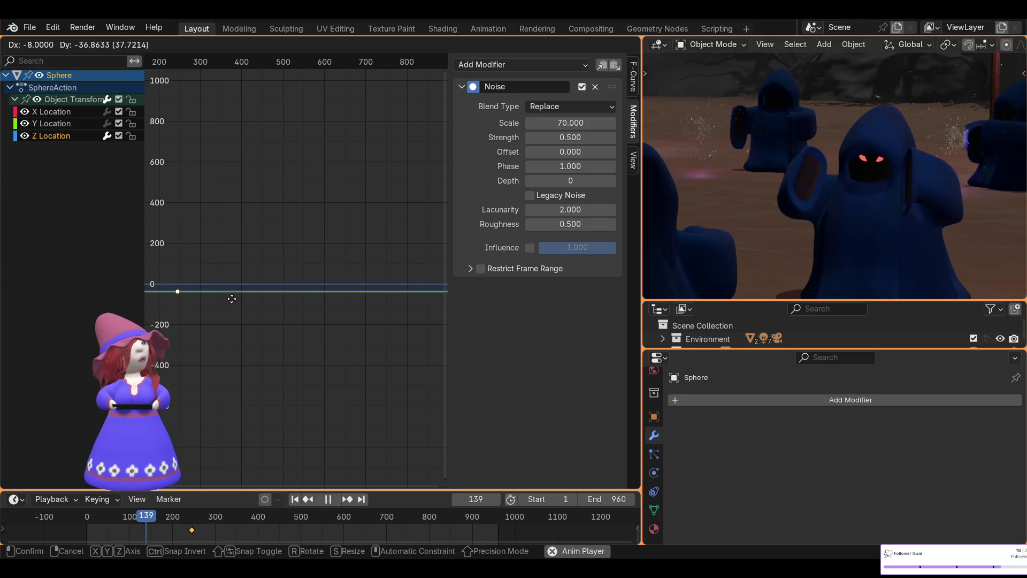
Cancel the curve move, frame the keyframes in the graph, and reposition the location key
{"action": "right_click", "coordinate": [234, 304]}
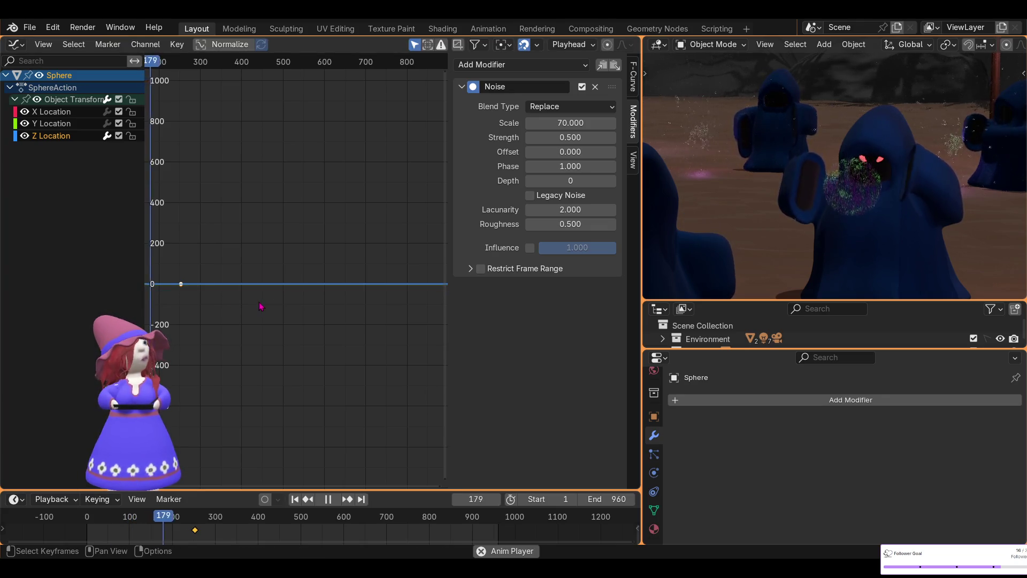
{"action": "scroll", "coordinate": [236, 311], "scroll_direction": "up", "scroll_amount": 1}
{"action": "scroll", "coordinate": [236, 312], "scroll_direction": "up", "scroll_amount": 8}
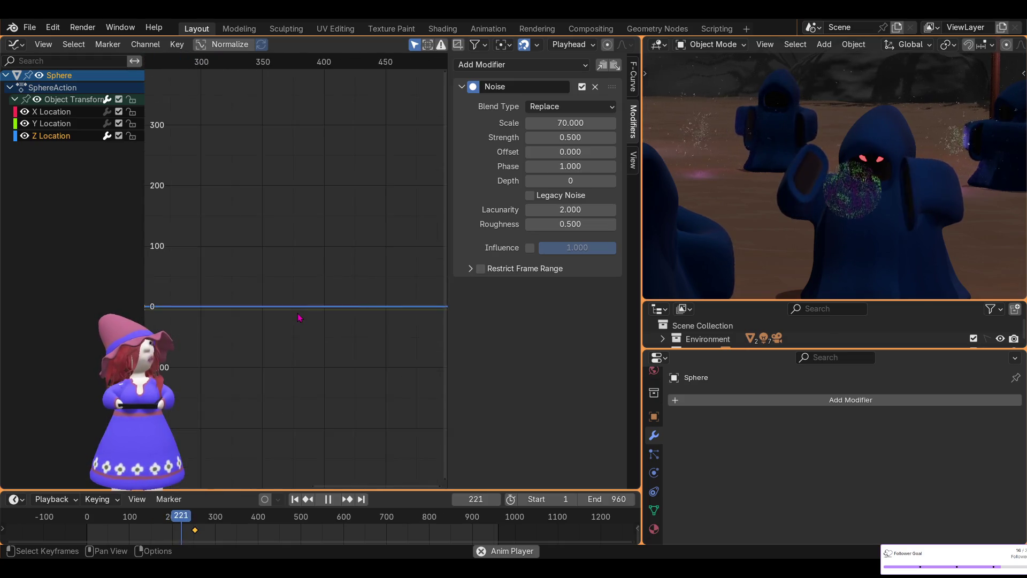
{"action": "mouse_move", "coordinate": [259, 329]}
{"action": "middle_mouse_down"}
{"action": "mouse_move", "coordinate": [413, 319]}
{"action": "mouse_move", "coordinate": [177, 305]}
{"action": "mouse_move", "coordinate": [233, 305]}
{"action": "mouse_move", "coordinate": [277, 336]}
{"action": "middle_mouse_up"}
{"action": "scroll", "coordinate": [380, 305], "scroll_direction": "up", "scroll_amount": 5}
{"action": "mouse_move", "coordinate": [380, 305]}
{"action": "middle_mouse_down"}
{"action": "mouse_move", "coordinate": [298, 193]}
{"action": "mouse_move", "coordinate": [223, 141]}
{"action": "middle_mouse_up"}
{"action": "scroll", "coordinate": [287, 146], "scroll_direction": "up", "scroll_amount": 8}
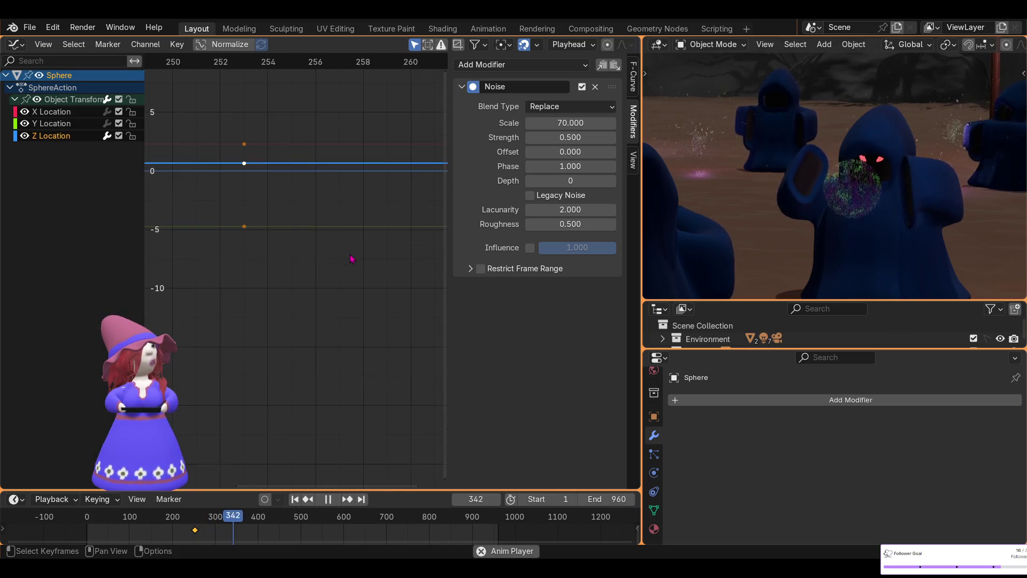
{"action": "middle_click_drag", "start_coordinate": [286, 145], "coordinate": [364, 305]}
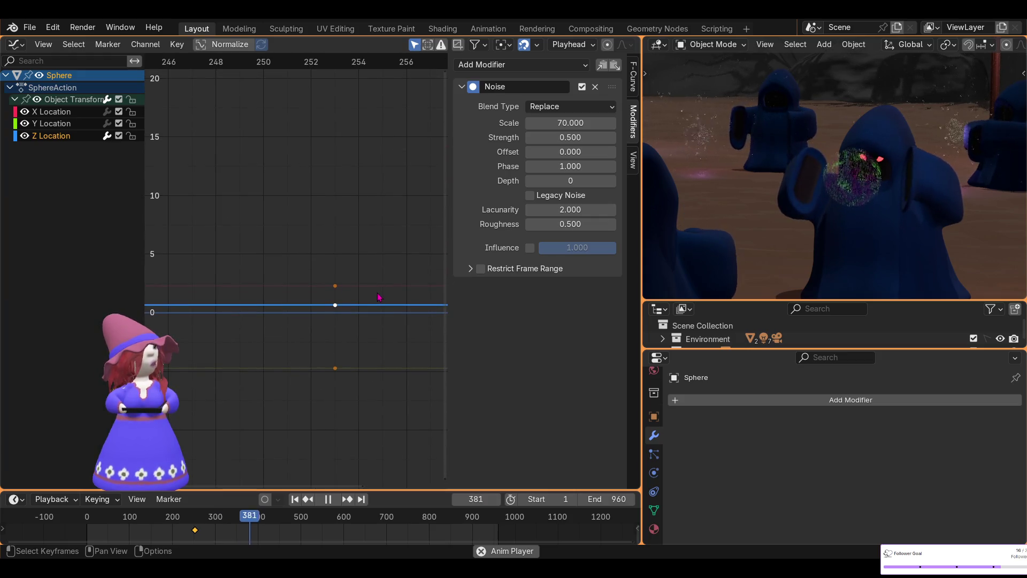
{"action": "key", "text": "g"}
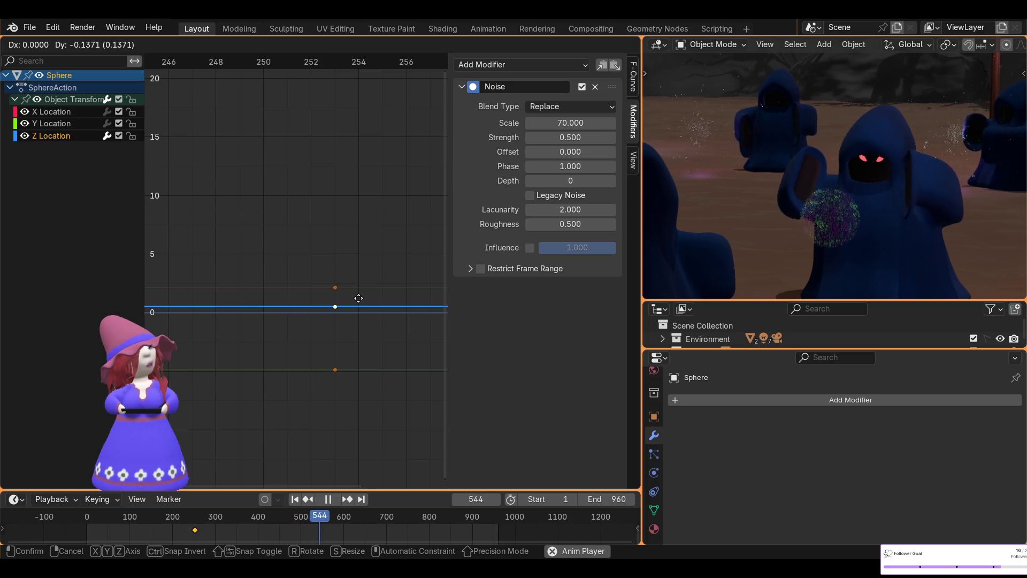
{"action": "left_click", "coordinate": [359, 297]}
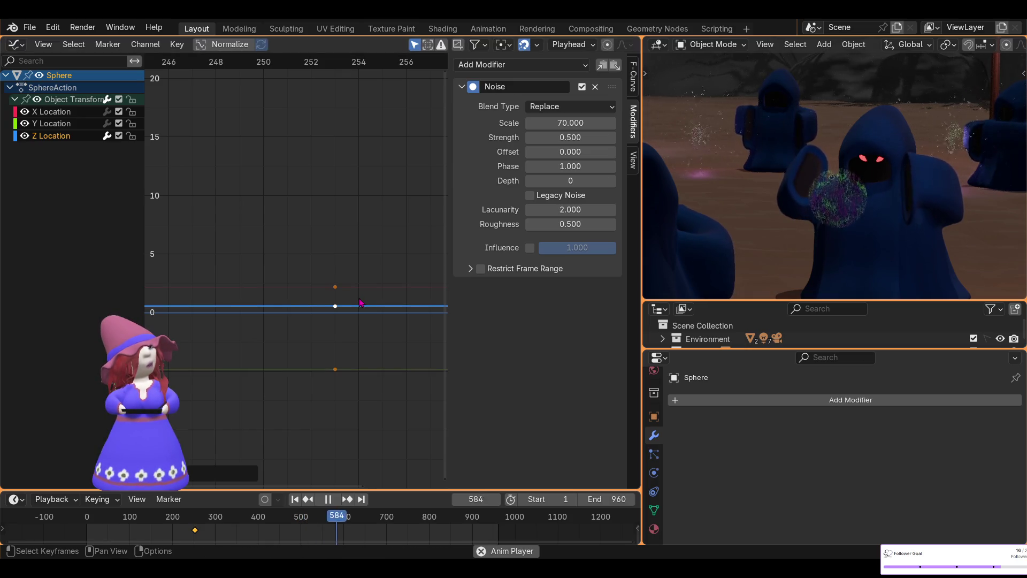
Nudge the Z Location keyframe upward
{"action": "scroll", "coordinate": [362, 330], "scroll_direction": "up", "scroll_amount": 4}
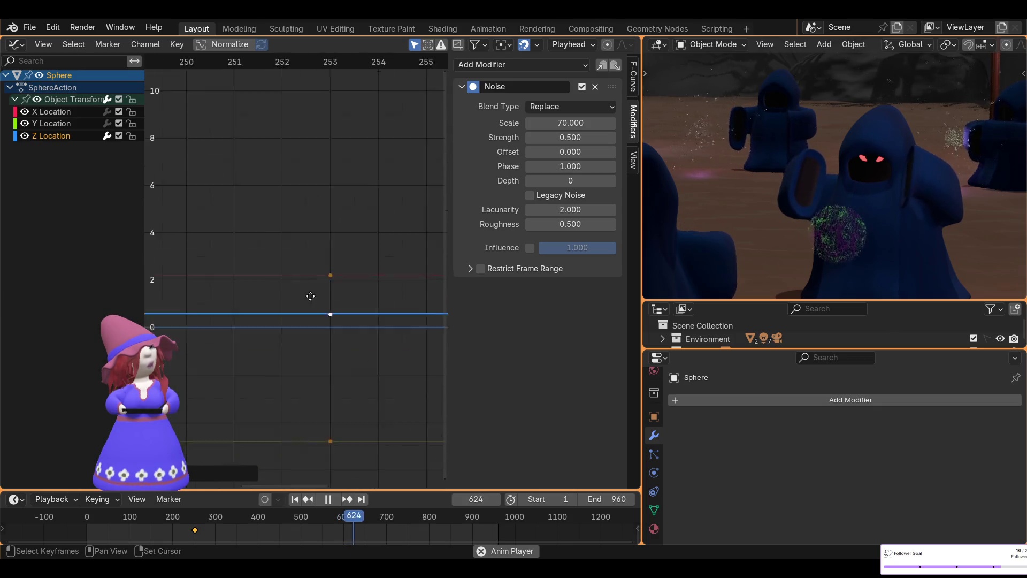
{"action": "scroll", "coordinate": [306, 303], "scroll_direction": "up", "scroll_amount": 4}
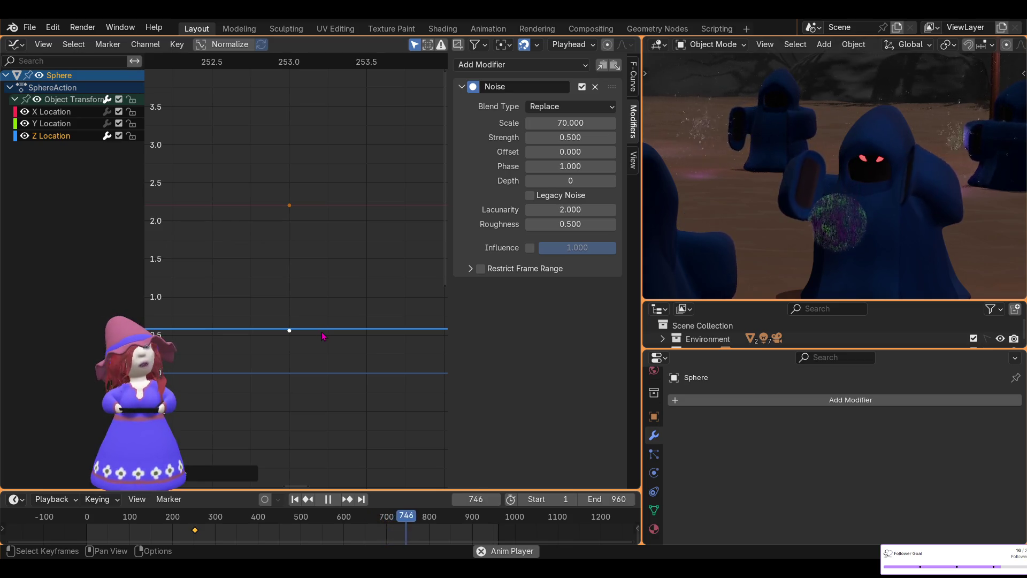
{"action": "key", "text": "g"}
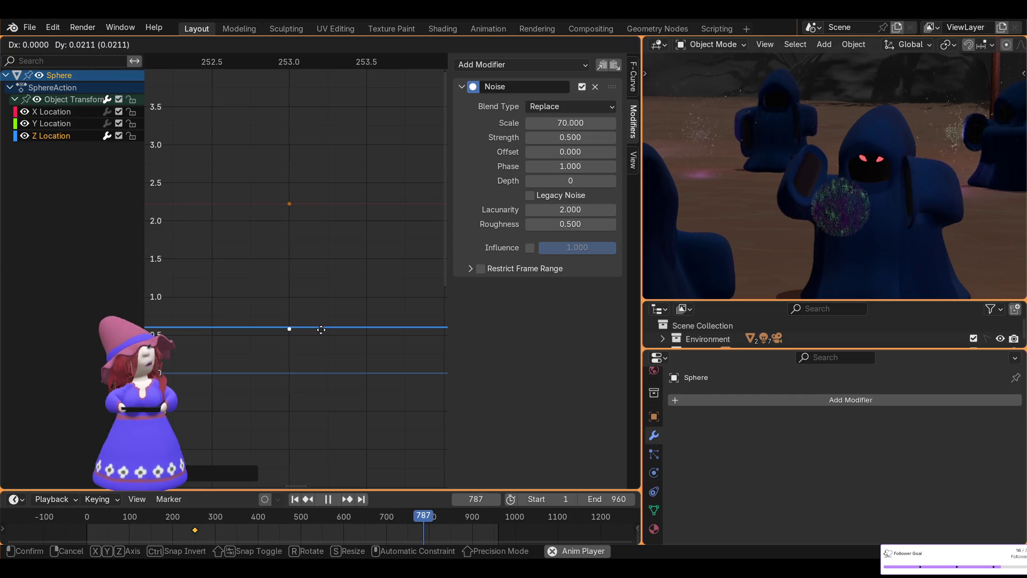
{"action": "key", "text": "Escape"}
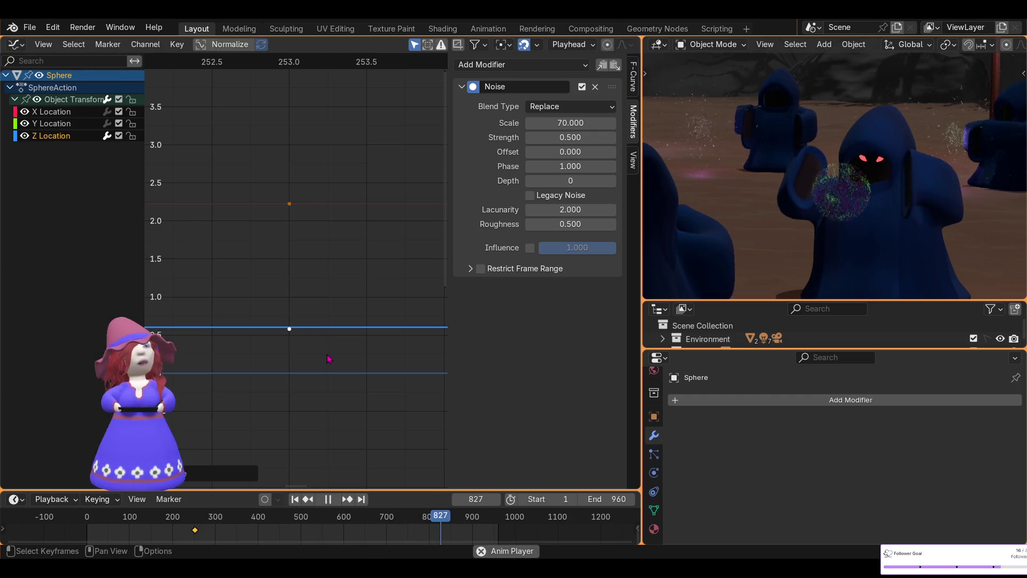
{"action": "key", "text": "g"}
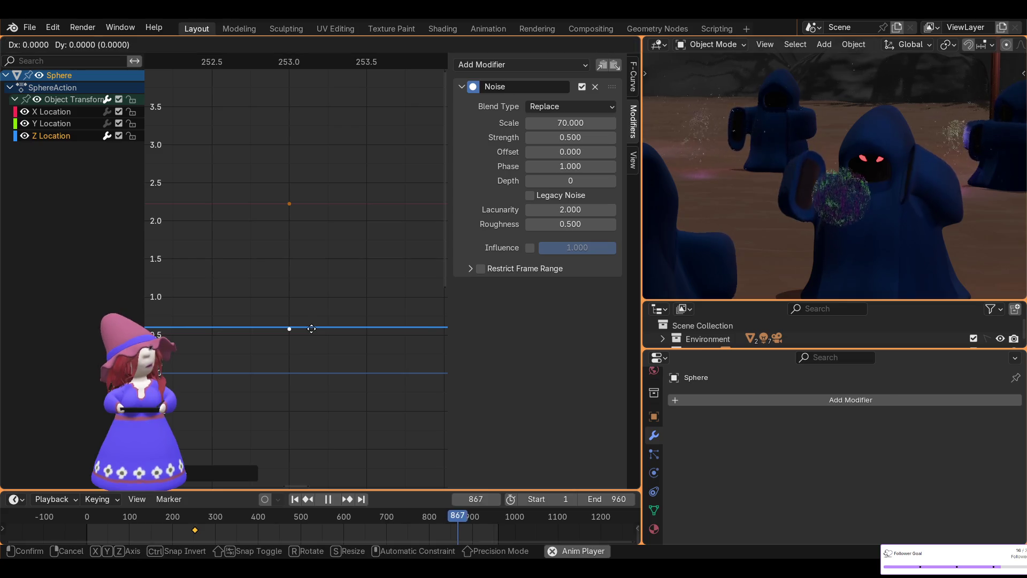
{"action": "left_click", "coordinate": [312, 327]}
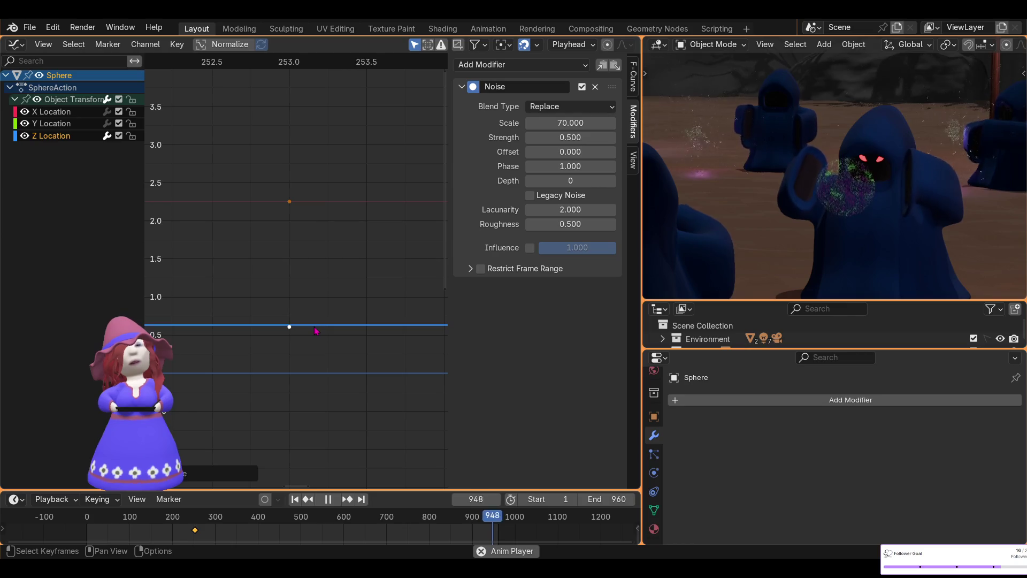
Raise the Z Location key to about 0.65 and lower the noise Strength to 0.4
{"action": "scroll", "coordinate": [353, 318], "scroll_direction": "down", "scroll_amount": 12}
{"action": "scroll", "coordinate": [349, 327], "scroll_direction": "down", "scroll_amount": 10}
{"action": "scroll", "coordinate": [349, 324], "scroll_direction": "up", "scroll_amount": 1}
{"action": "scroll", "coordinate": [326, 405], "scroll_direction": "up", "scroll_amount": 4}
{"action": "scroll", "coordinate": [330, 331], "scroll_direction": "up", "scroll_amount": 12}
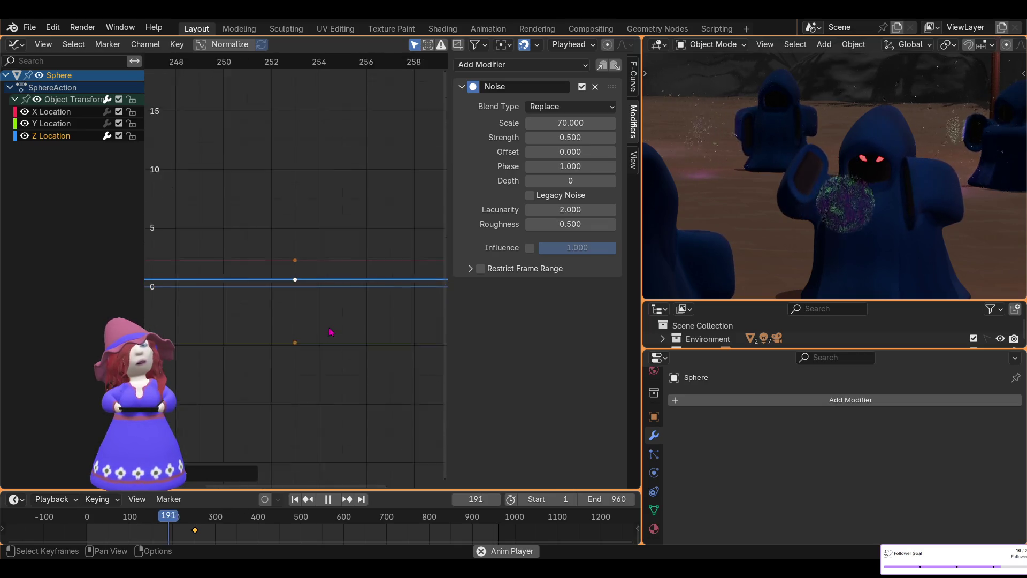
{"action": "scroll", "coordinate": [331, 331], "scroll_direction": "up", "scroll_amount": 2}
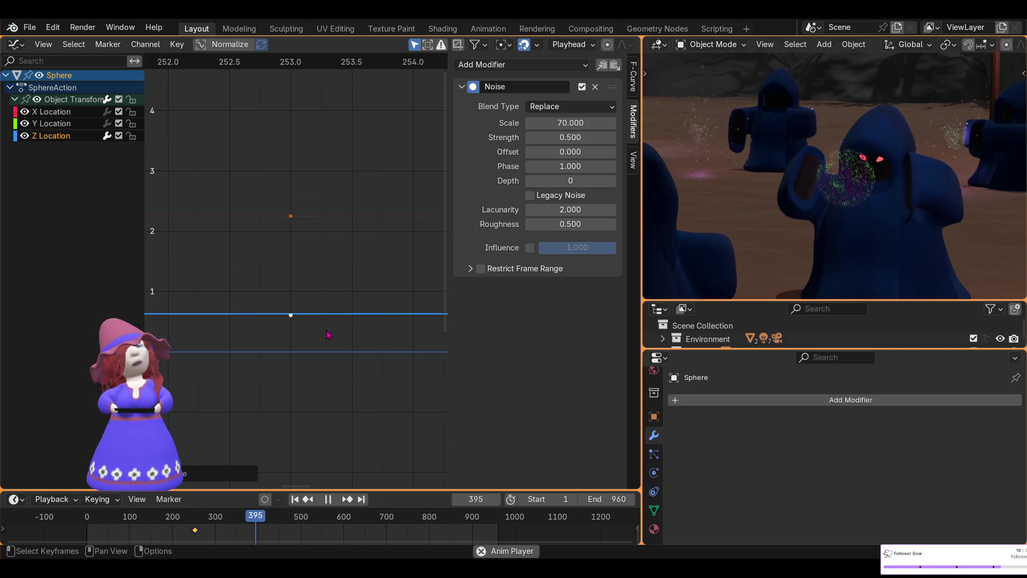
{"action": "scroll", "coordinate": [311, 333], "scroll_direction": "up", "scroll_amount": 2}
{"action": "mouse_move", "coordinate": [311, 333]}
{"action": "middle_mouse_down"}
{"action": "mouse_move", "coordinate": [310, 348]}
{"action": "mouse_move", "coordinate": [344, 211]}
{"action": "mouse_move", "coordinate": [347, 241]}
{"action": "middle_mouse_up"}
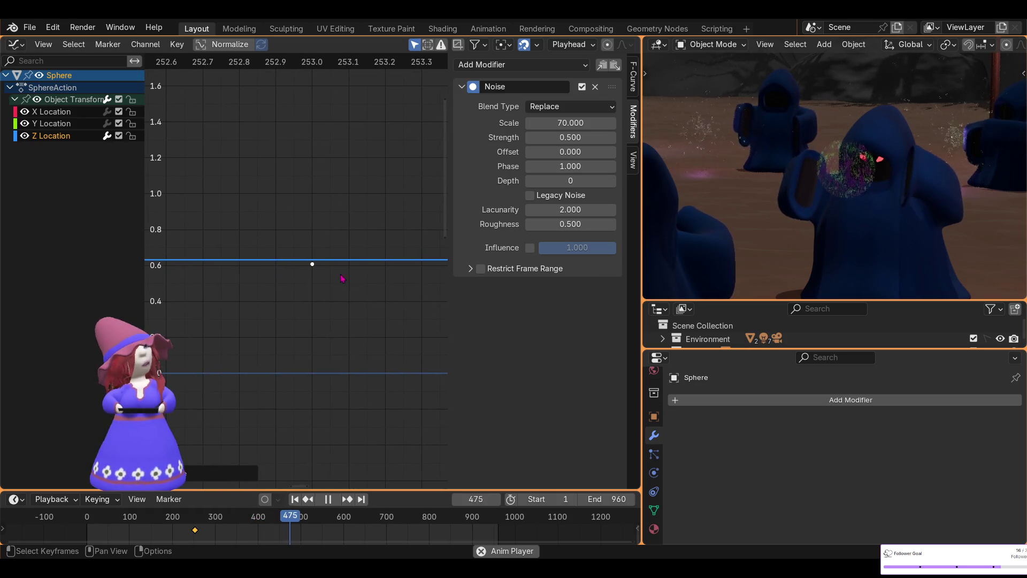
{"action": "key", "text": "g"}
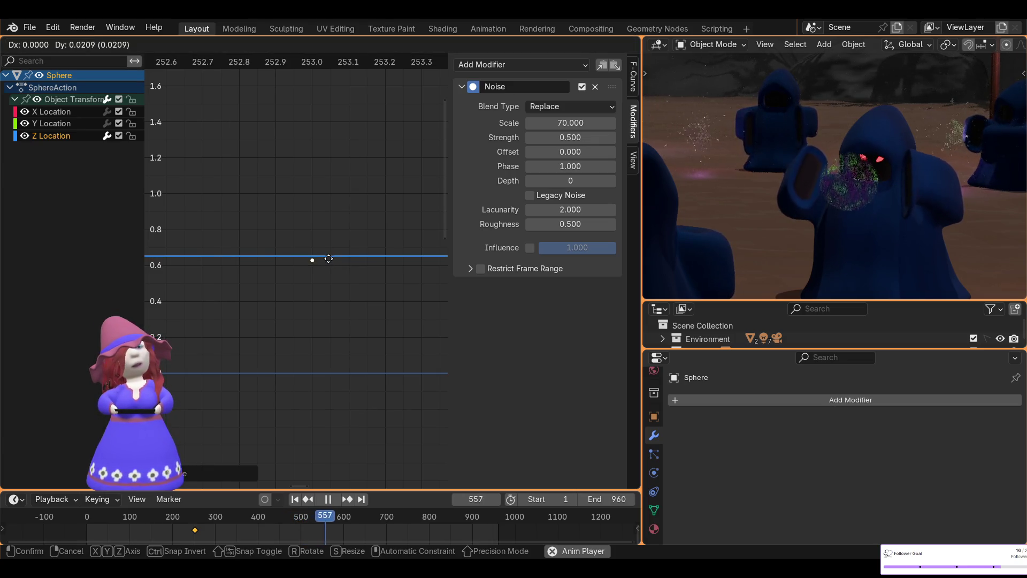
{"action": "left_click", "coordinate": [332, 259]}
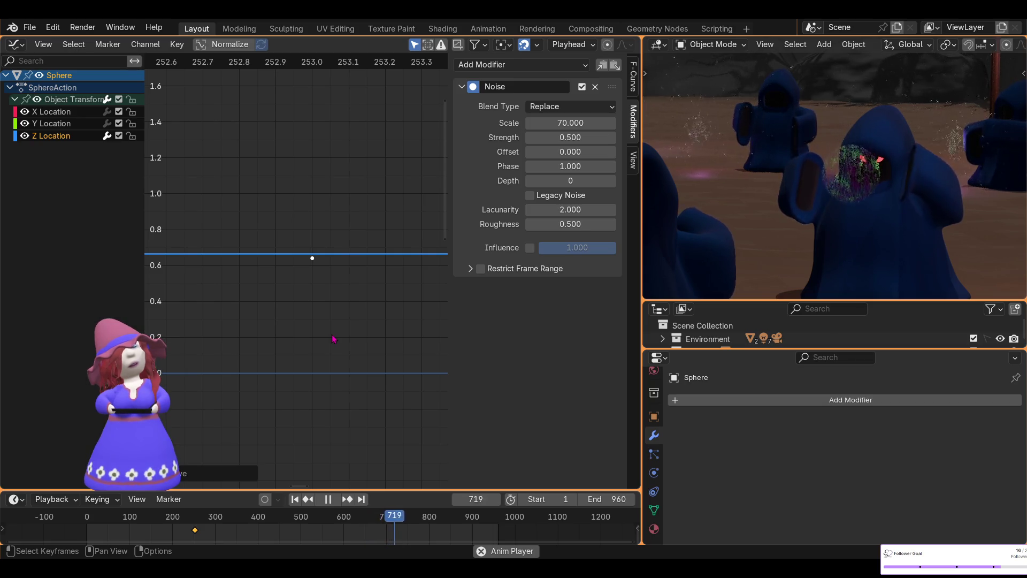
{"action": "left_click_drag", "start_coordinate": [571, 137], "coordinate": [568, 137]}
{"action": "type", "text": "0.400"}
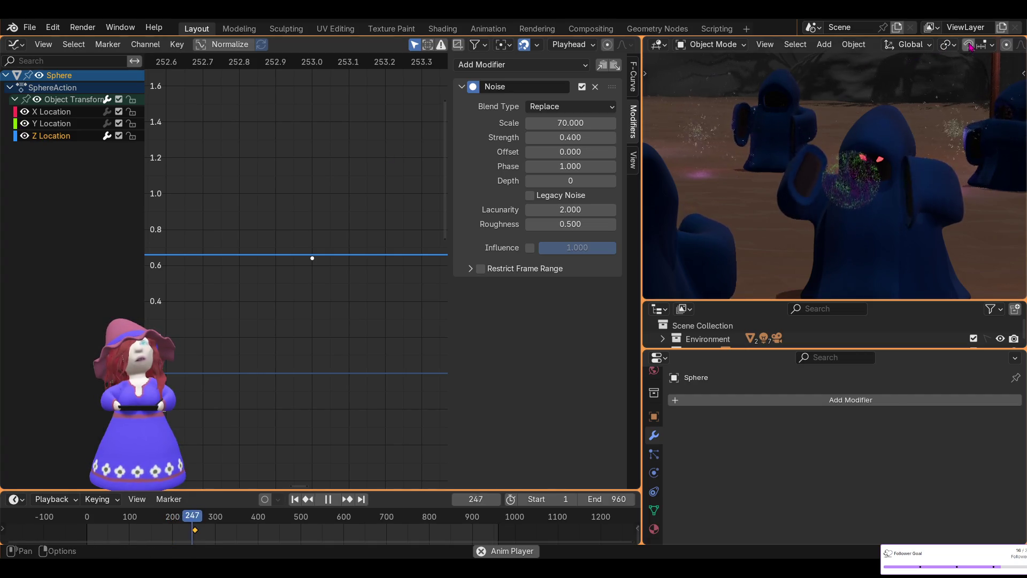
Select the X Location curve and give it its own Noise modifier
{"action": "scroll", "coordinate": [856, 48], "scroll_direction": "down", "scroll_amount": 5}
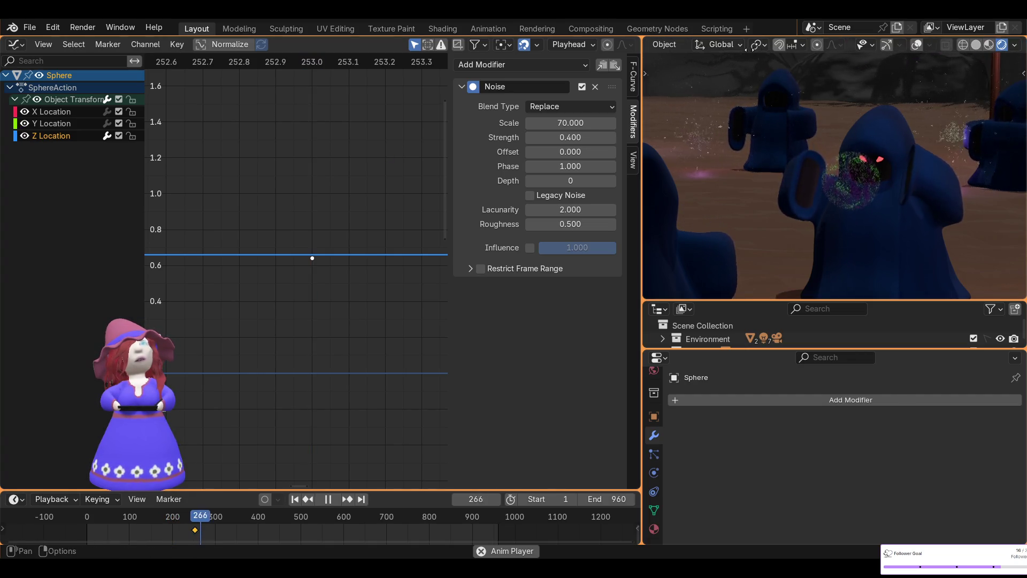
{"action": "left_click", "coordinate": [887, 45]}
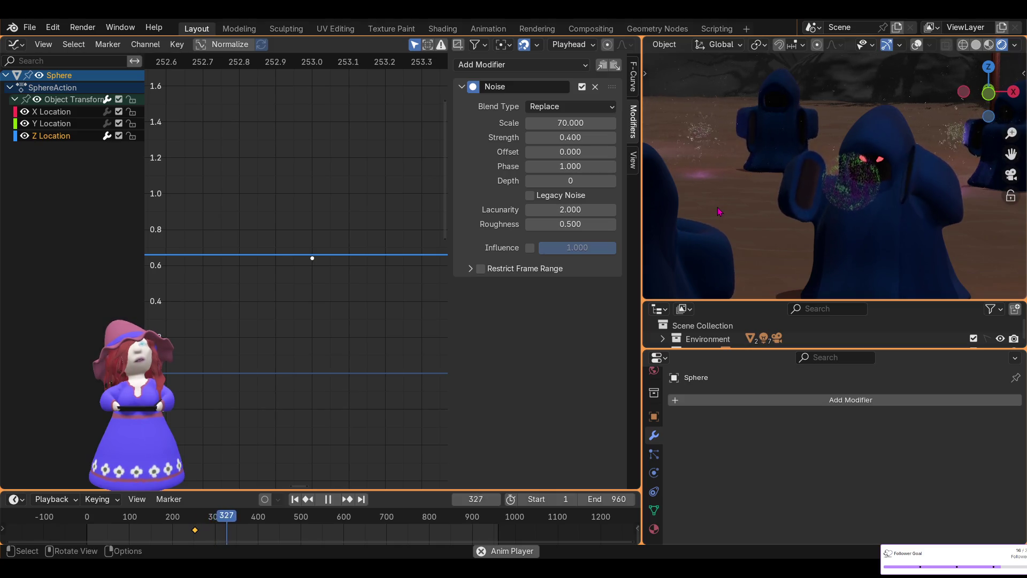
{"action": "left_click", "coordinate": [52, 111]}
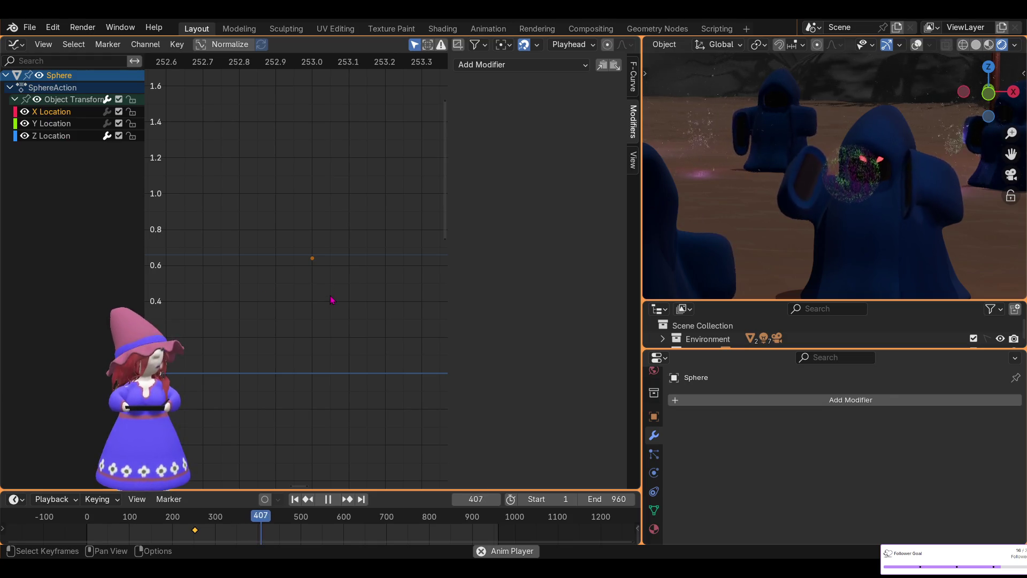
{"action": "key", "text": "Home"}
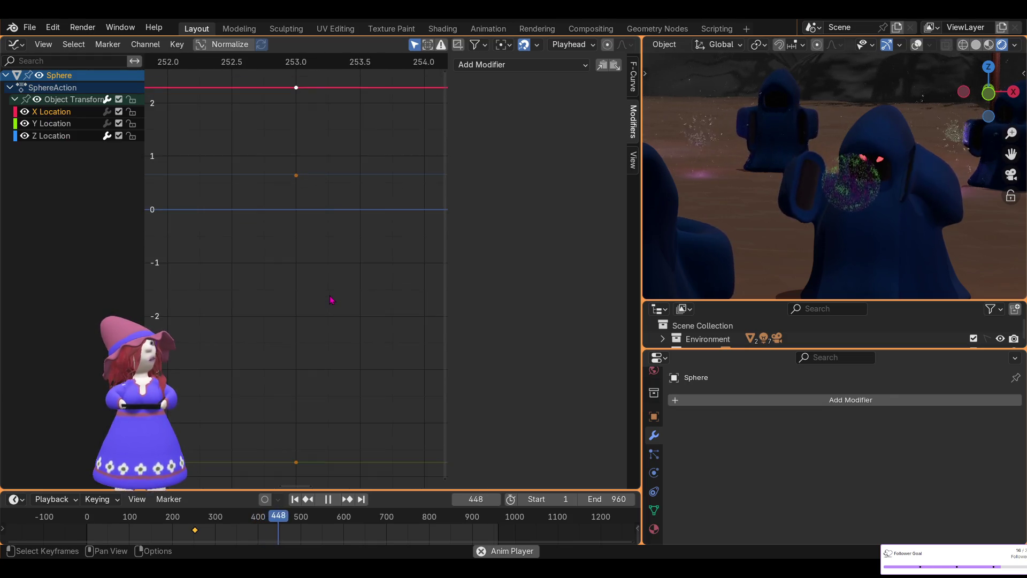
{"action": "key", "text": "KP_Decimal"}
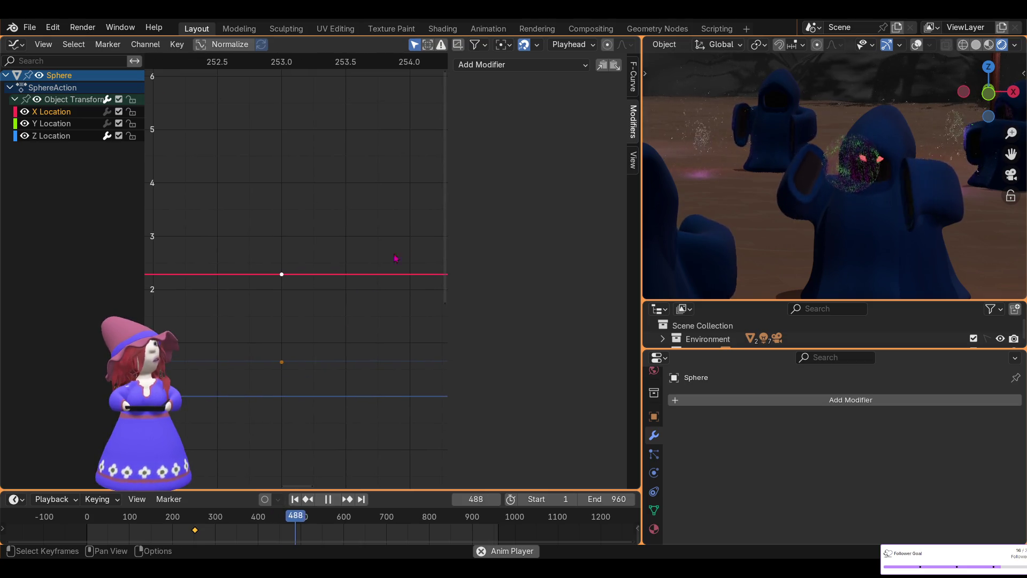
{"action": "left_click", "coordinate": [521, 65]}
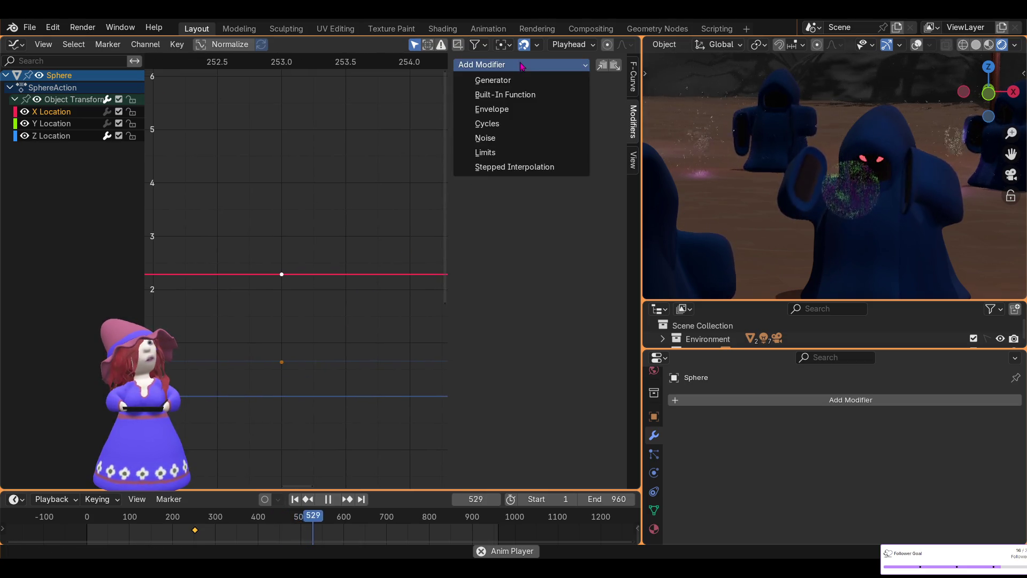
{"action": "left_click", "coordinate": [508, 137]}
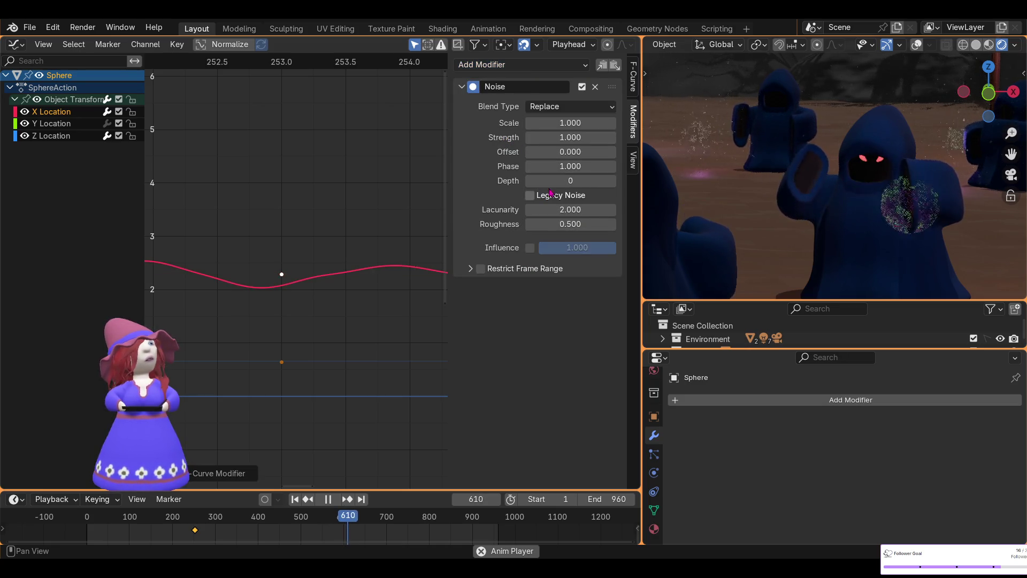
Set the X Location noise Strength to 0.3 and Scale to 45
{"action": "left_click", "coordinate": [577, 137]}
{"action": "key", "text": "BackSpace"}
{"action": "type", "text": "0.3"}
{"action": "key", "text": "Return"}
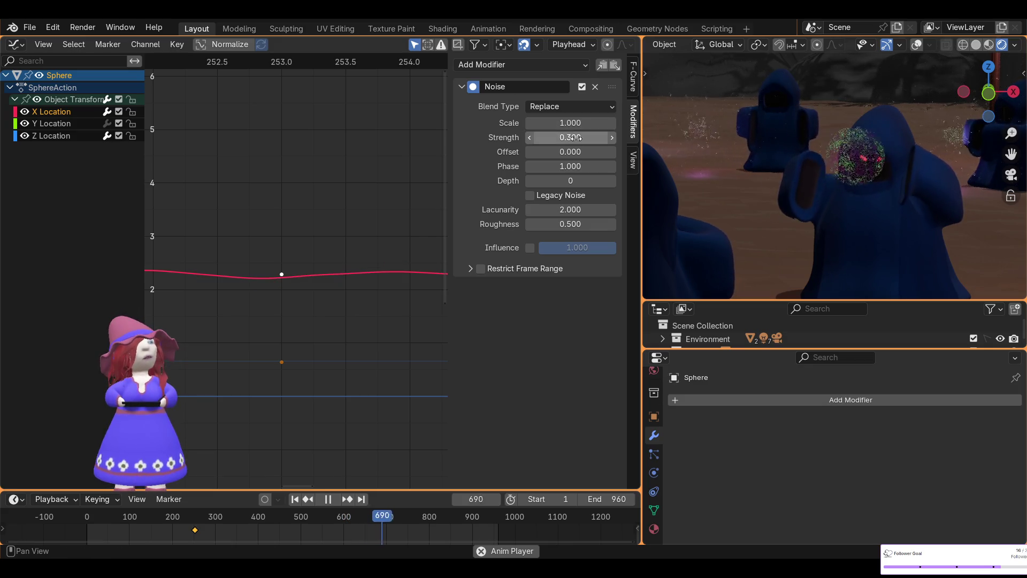
{"action": "mouse_move", "coordinate": [570, 123]}
{"action": "left_mouse_down"}
{"action": "mouse_move", "coordinate": [739, 122]}
{"action": "mouse_move", "coordinate": [571, 122]}
{"action": "left_mouse_up"}
{"action": "left_click", "coordinate": [571, 122]}
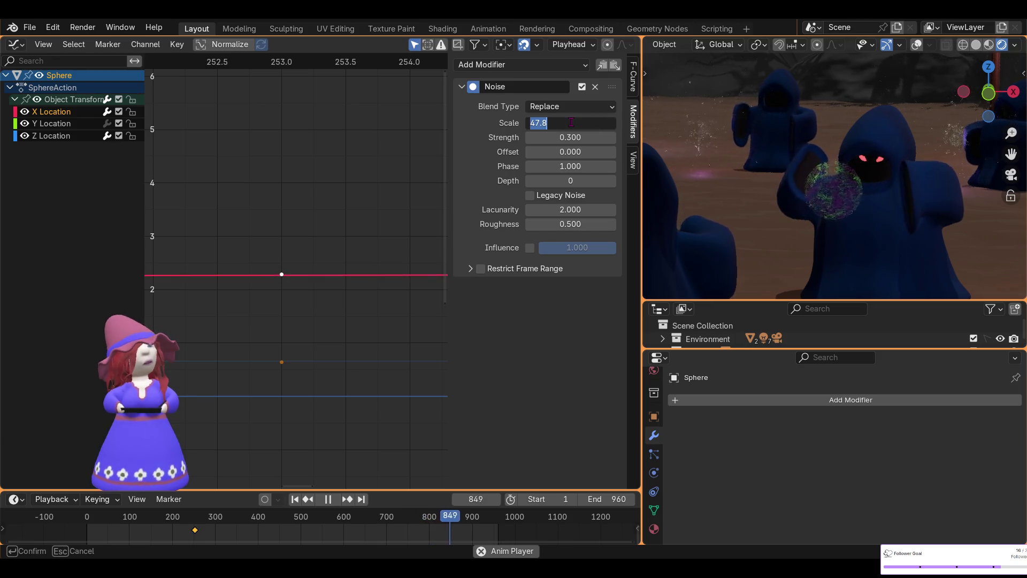
{"action": "type", "text": "45"}
{"action": "key", "text": "Return"}
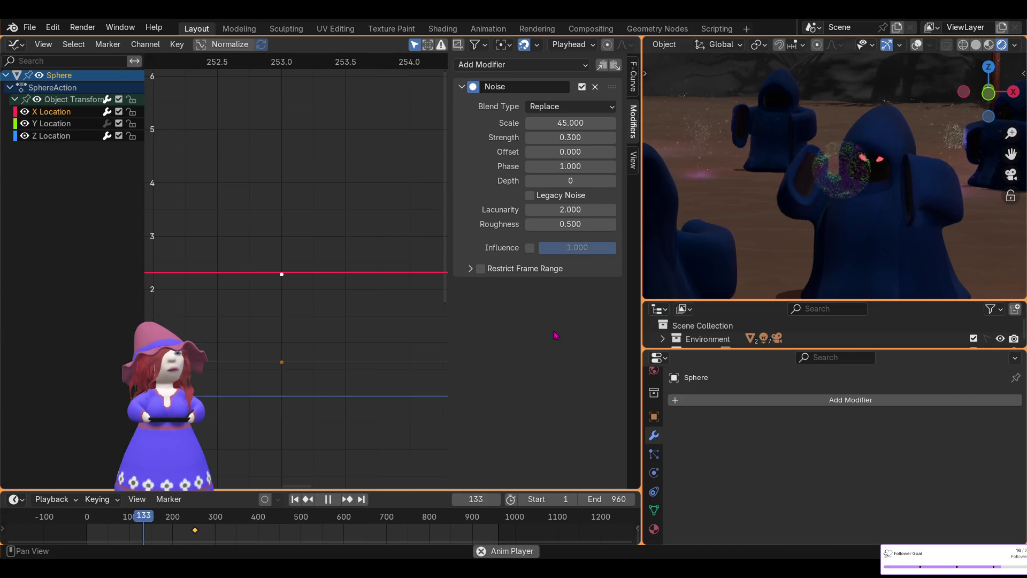
Adjust the X Location noise to Scale 40 and Strength 0.5, then 0.45
{"action": "left_click", "coordinate": [567, 122]}
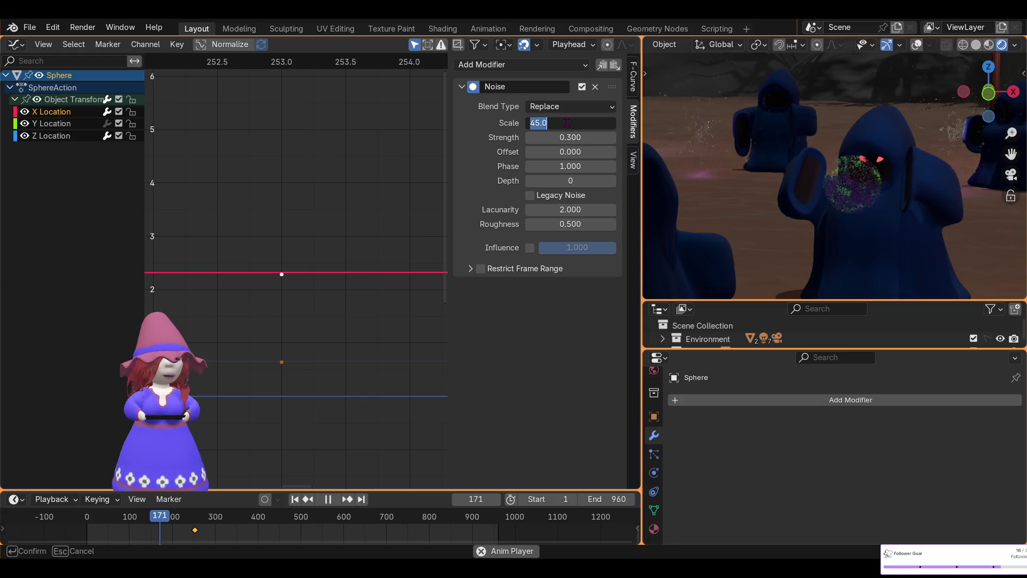
{"action": "key", "text": "Return"}
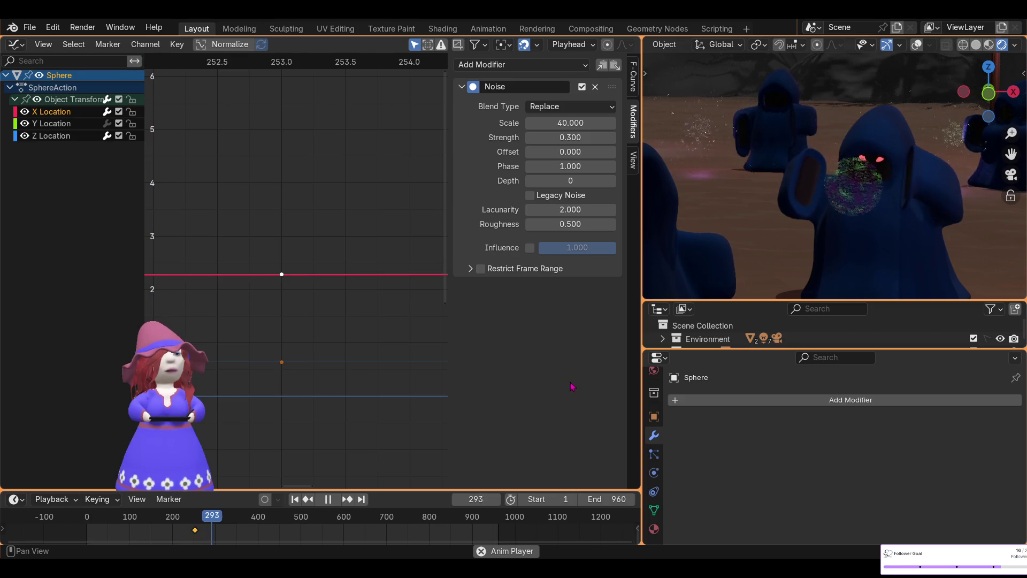
{"action": "left_click", "coordinate": [566, 138]}
{"action": "type", "text": "0.5"}
{"action": "key", "text": "Return"}
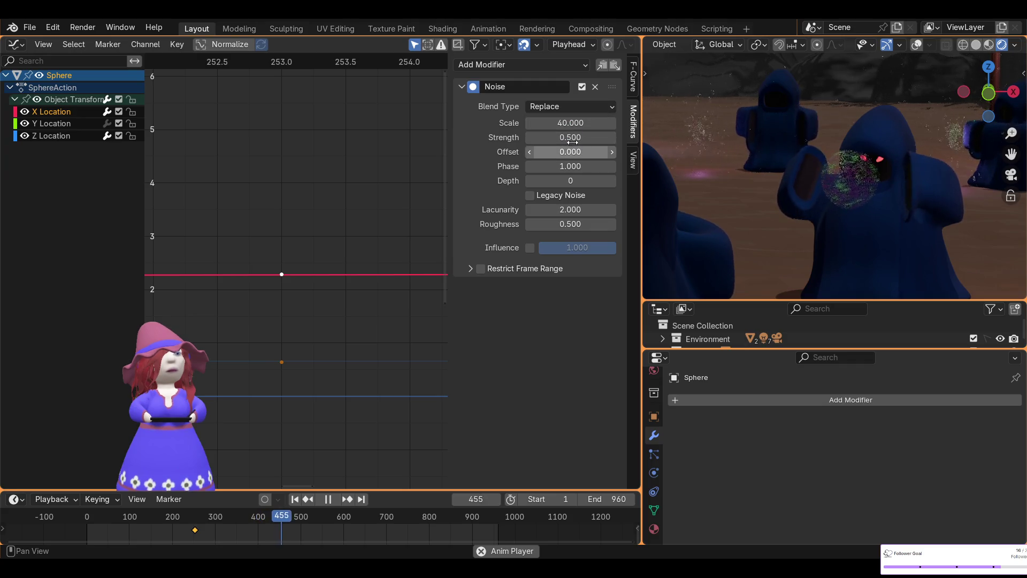
{"action": "mouse_move", "coordinate": [572, 138]}
{"action": "left_mouse_down"}
{"action": "mouse_move", "coordinate": [559, 137]}
{"action": "mouse_move", "coordinate": [572, 137]}
{"action": "left_mouse_up"}
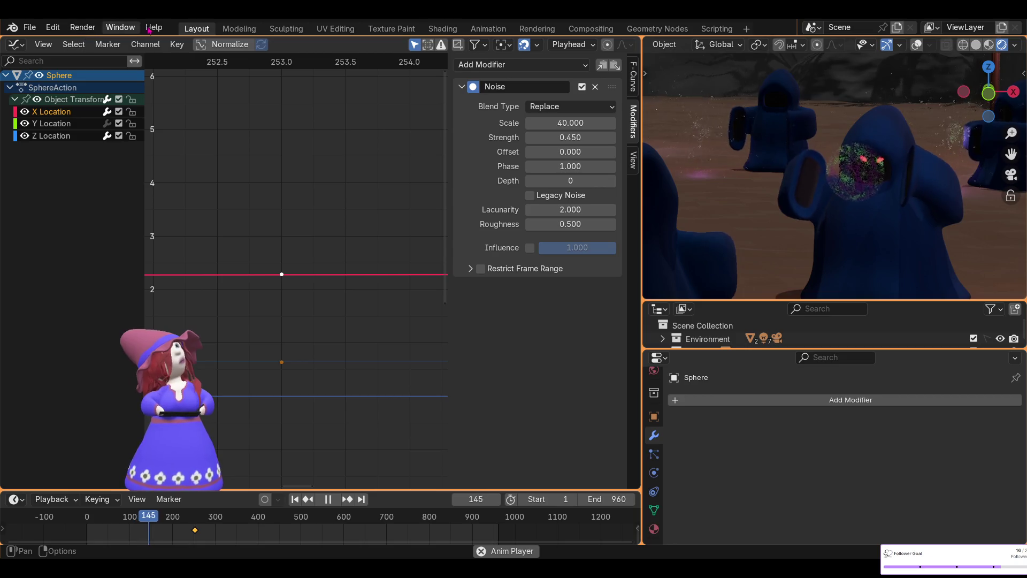
Switch the graph area back to the 3D Viewport
{"action": "left_click", "coordinate": [16, 44]}
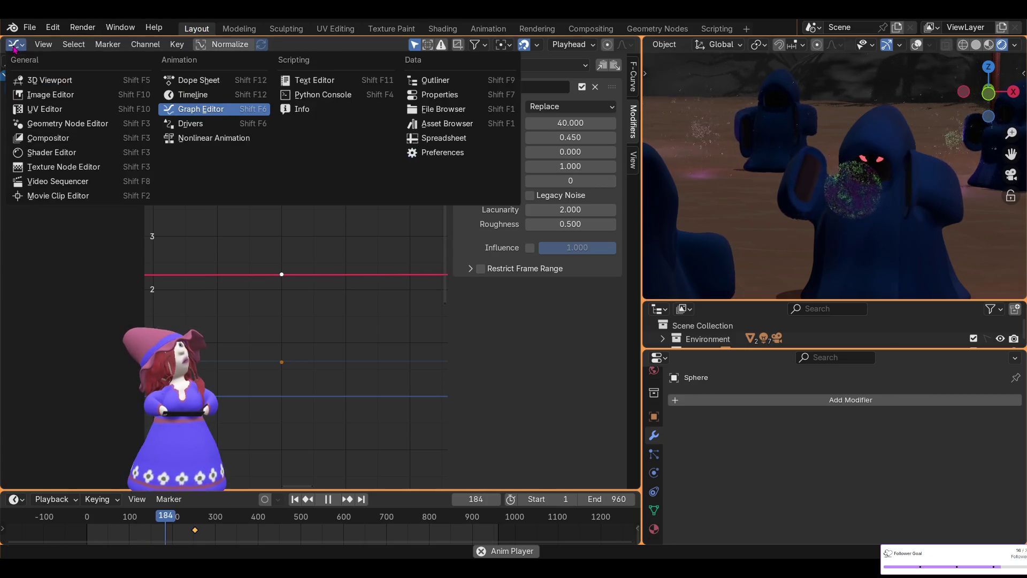
{"action": "left_click", "coordinate": [32, 82]}
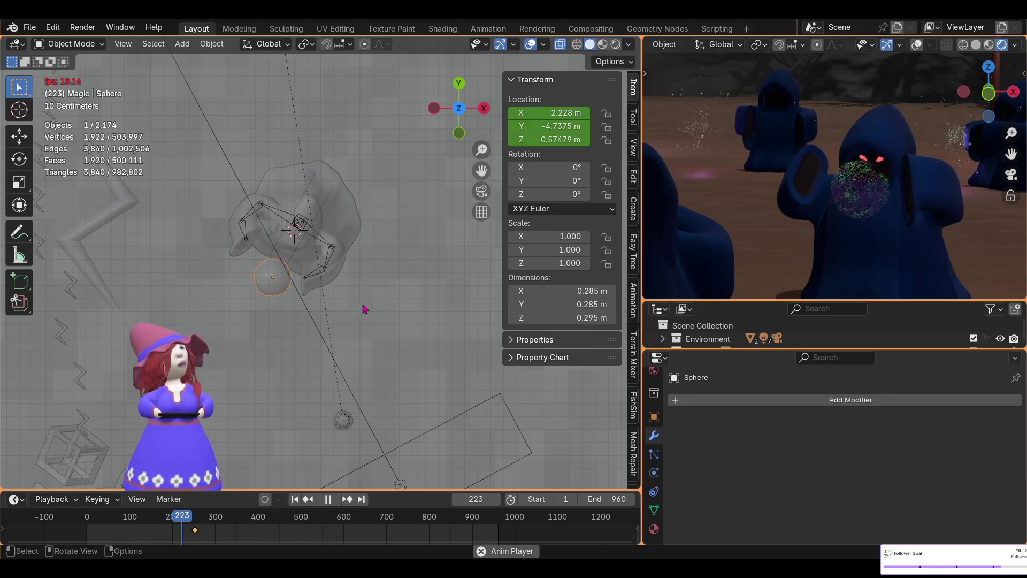
Stop playback at frame 1, orbit into perspective, and locate the Sphere in an enlarged outliner
{"action": "left_click", "coordinate": [328, 499]}
{"action": "left_click", "coordinate": [295, 499]}
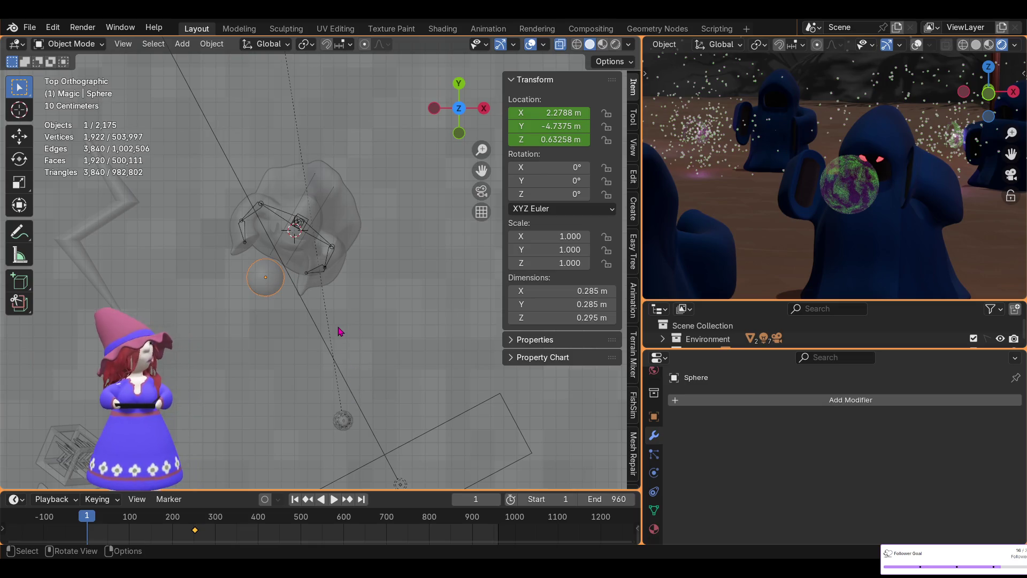
{"action": "mouse_move", "coordinate": [308, 374]}
{"action": "middle_mouse_down"}
{"action": "mouse_move", "coordinate": [291, 369]}
{"action": "mouse_move", "coordinate": [376, 222]}
{"action": "mouse_move", "coordinate": [342, 267]}
{"action": "middle_mouse_up"}
{"action": "left_click_drag", "start_coordinate": [749, 348], "coordinate": [749, 466]}
{"action": "key", "text": "KP_Decimal"}
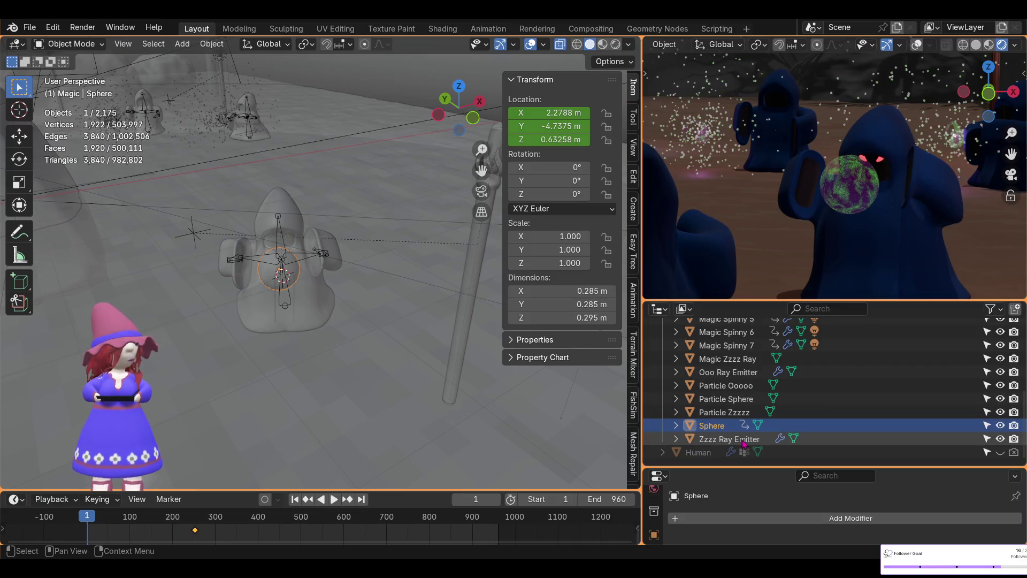
Rename the Sphere to 'Juggle Orb' in the Outliner
{"action": "double_click", "coordinate": [762, 426]}
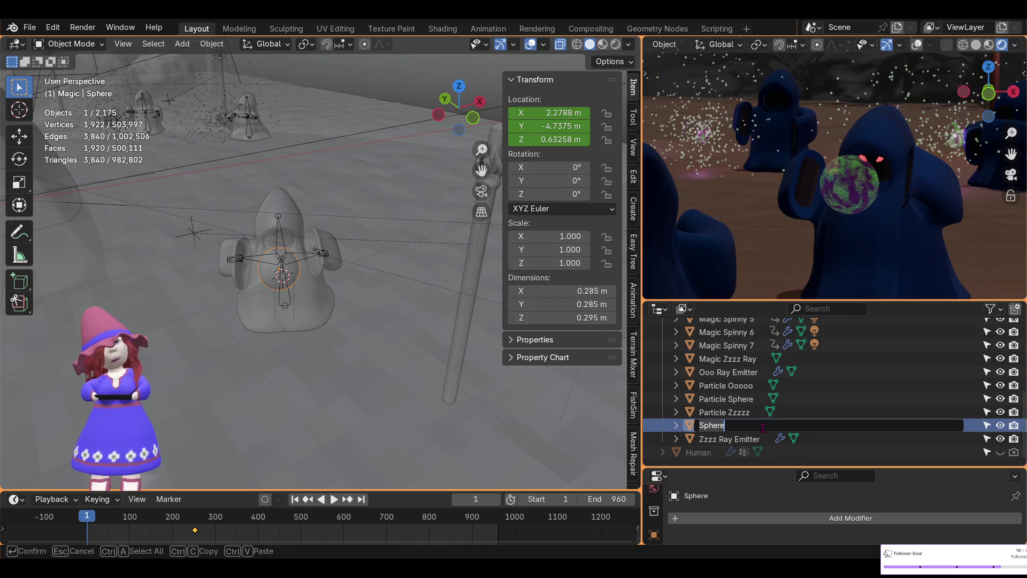
{"action": "type", "text": "Juggle Orb"}
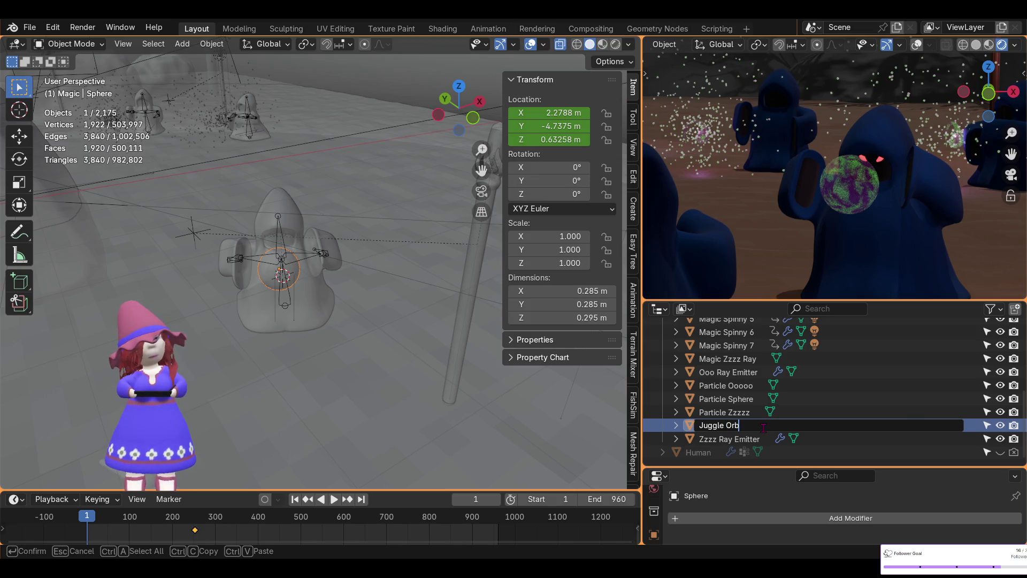
{"action": "key", "text": "Return"}
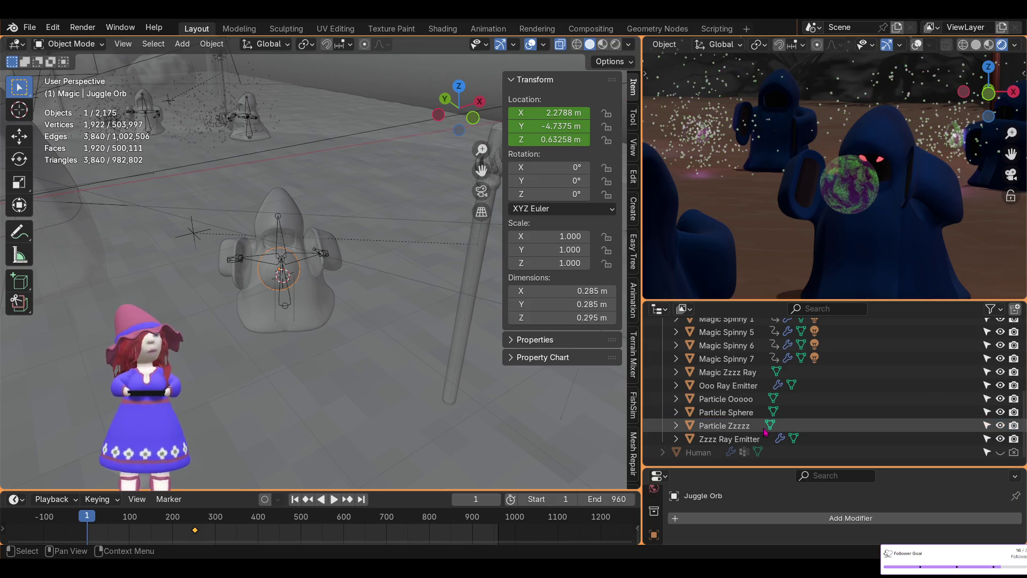
{"action": "scroll", "coordinate": [833, 372], "scroll_direction": "up", "scroll_amount": 5}
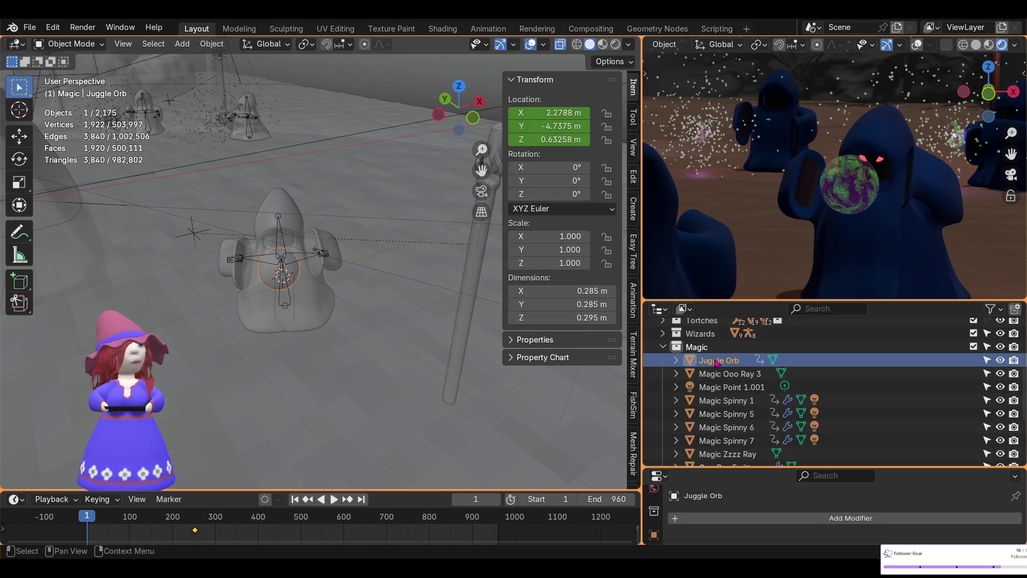
Duplicate Juggle Orb in place and rename the copy 'Juggle Orb 2'
{"action": "key", "text": "shift+d"}
{"action": "right_click", "coordinate": [307, 327]}
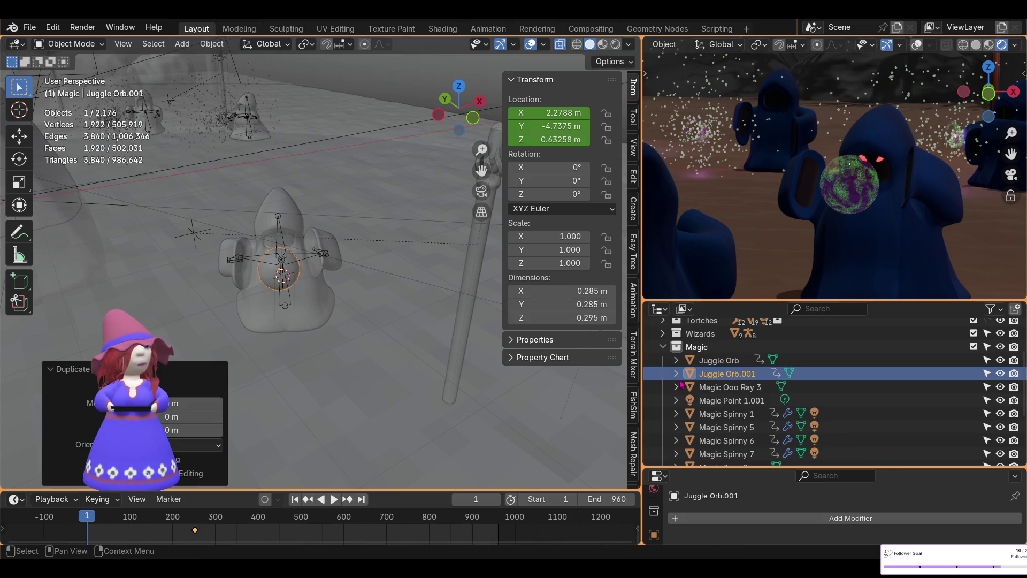
{"action": "double_click", "coordinate": [752, 374]}
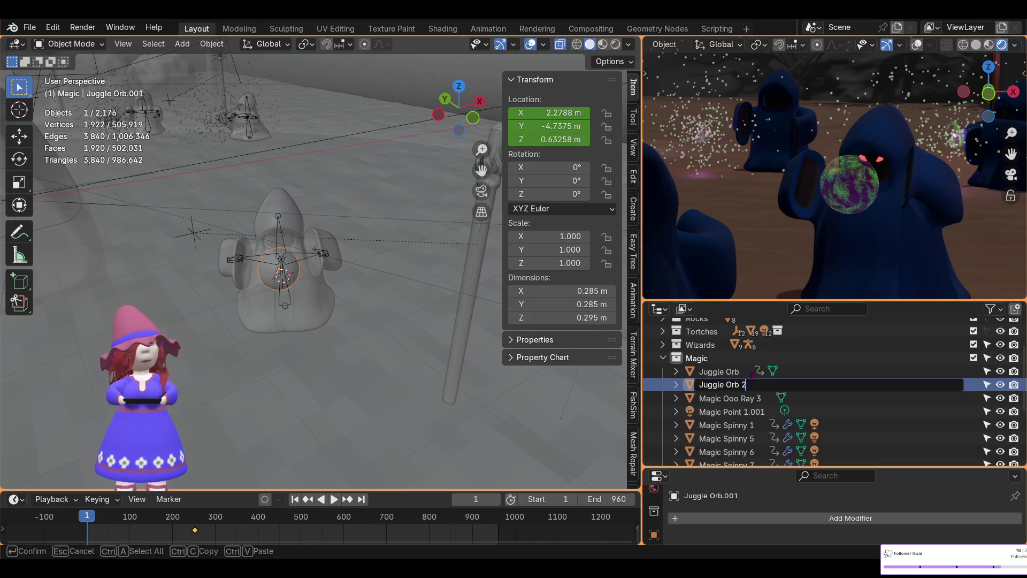
{"action": "key", "text": "Return"}
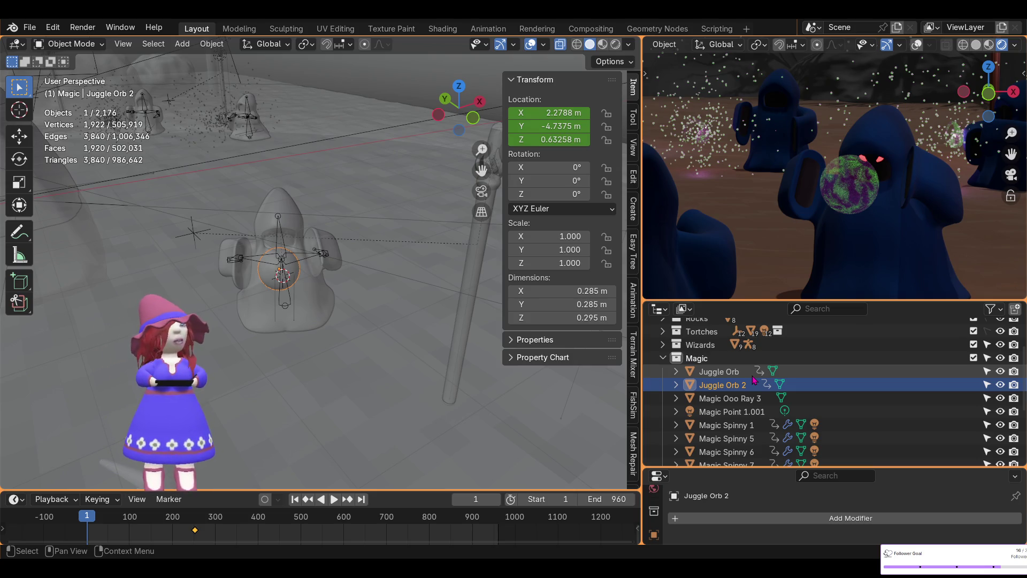
{"action": "left_click", "coordinate": [15, 45]}
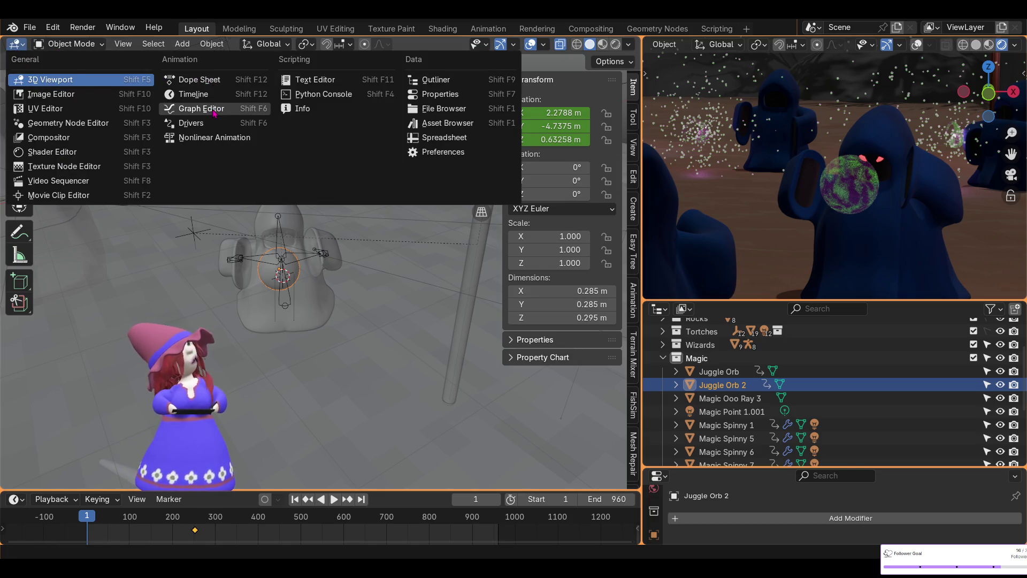
In the Graph Editor, give Juggle Orb 2's X Location noise Scale 41 and Offset 165.7
{"action": "left_click", "coordinate": [214, 109]}
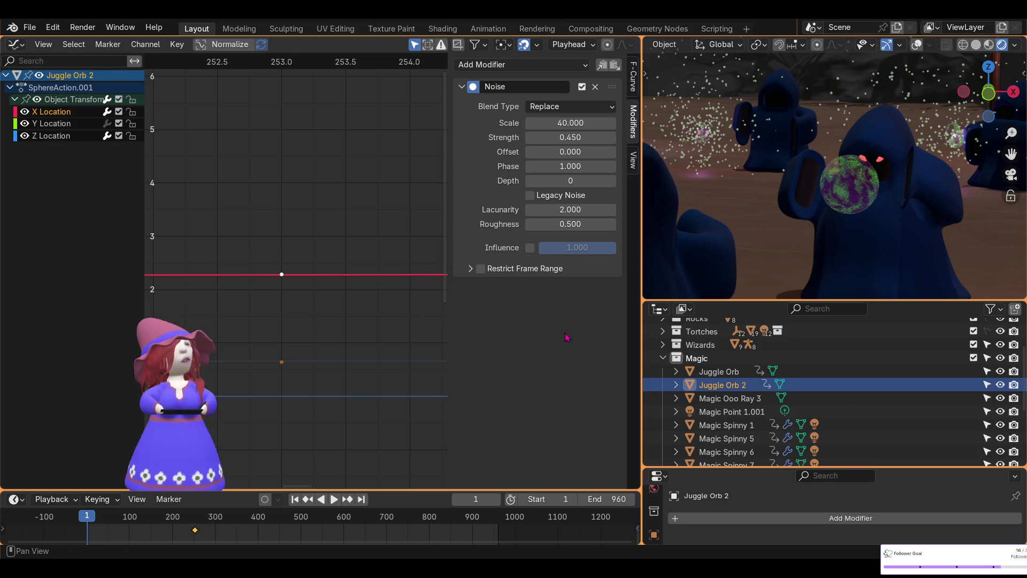
{"action": "left_click", "coordinate": [574, 124]}
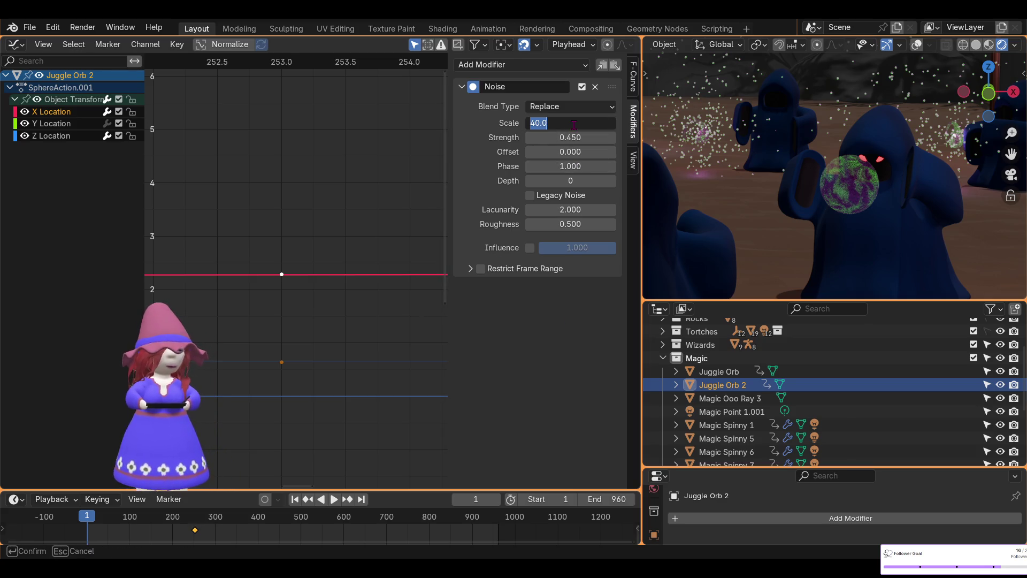
{"action": "type", "text": "41"}
{"action": "key", "text": "Return"}
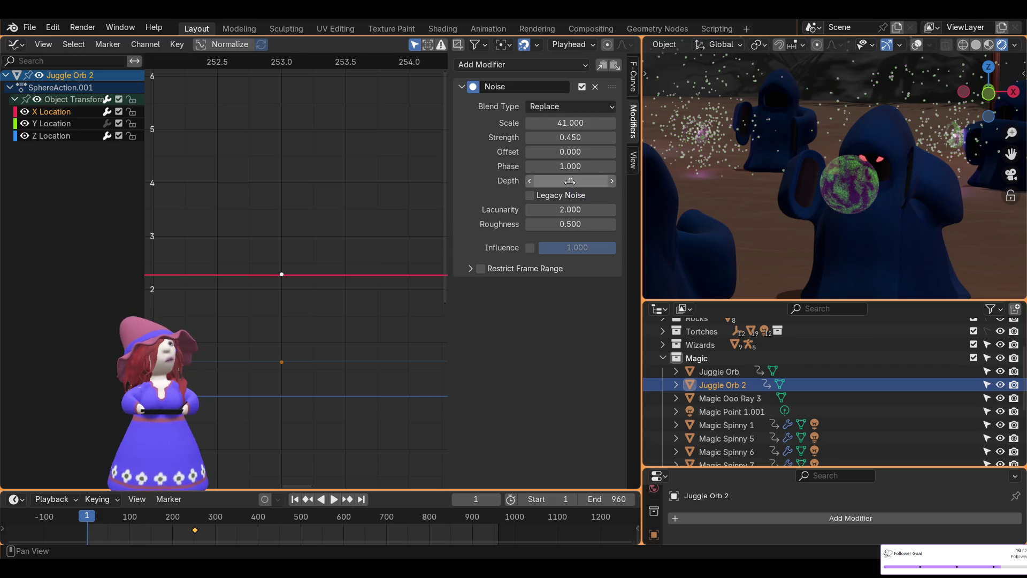
{"action": "left_click_drag", "start_coordinate": [571, 152], "coordinate": [773, 152]}
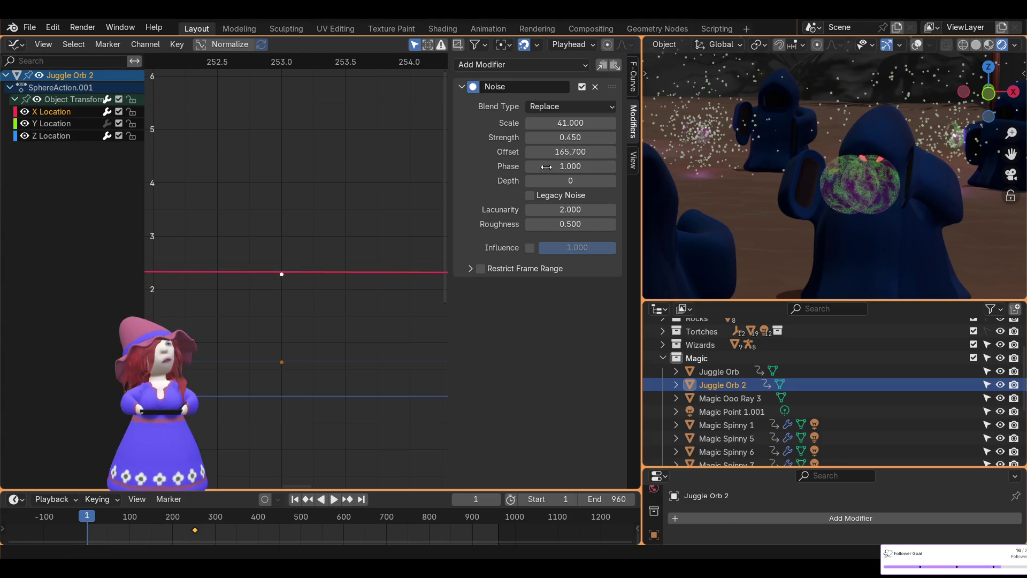
{"action": "left_click", "coordinate": [58, 138]}
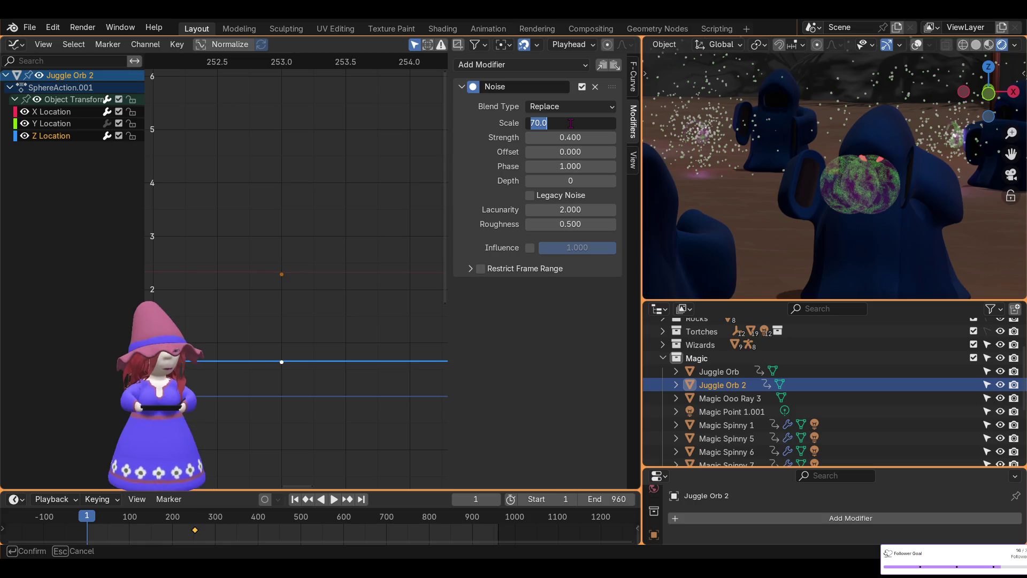
{"action": "type", "text": "60.000"}
Set Juggle Orb 2's Z Location noise to scale 50 and offset -30.2, previewing playback
{"action": "key", "text": "Return"}
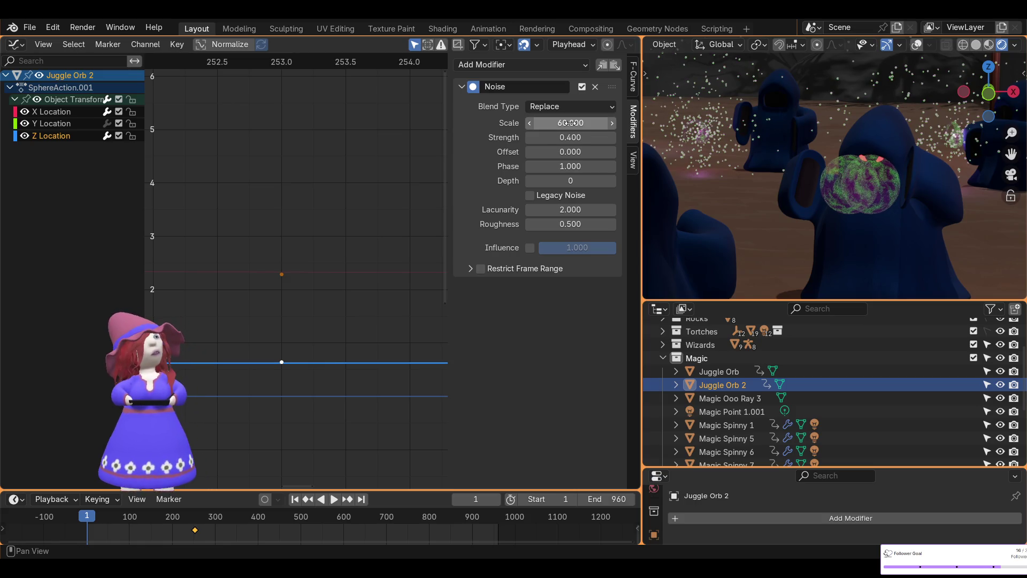
{"action": "key", "text": "space"}
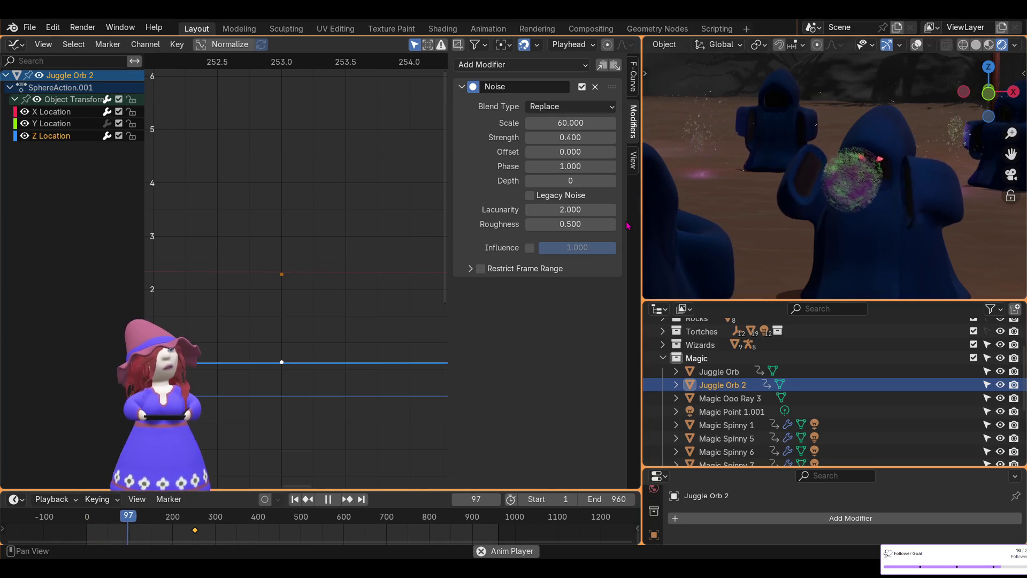
{"action": "left_click_drag", "start_coordinate": [571, 152], "coordinate": [513, 152]}
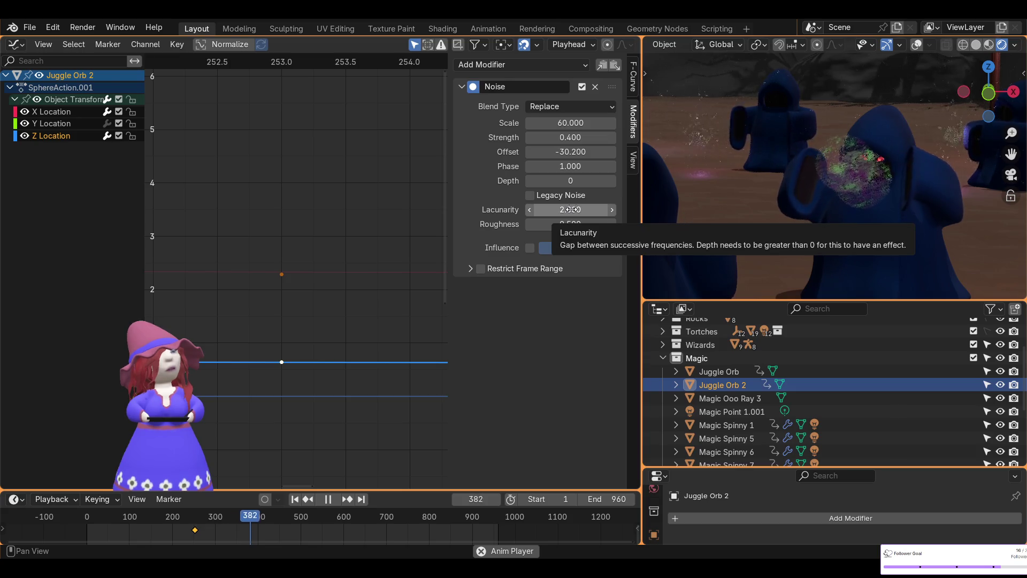
{"action": "left_click", "coordinate": [569, 124]}
{"action": "type", "text": "56.5"}
{"action": "key", "text": "Return"}
{"action": "left_click", "coordinate": [569, 123]}
{"action": "type", "text": "50"}
{"action": "key", "text": "Return"}
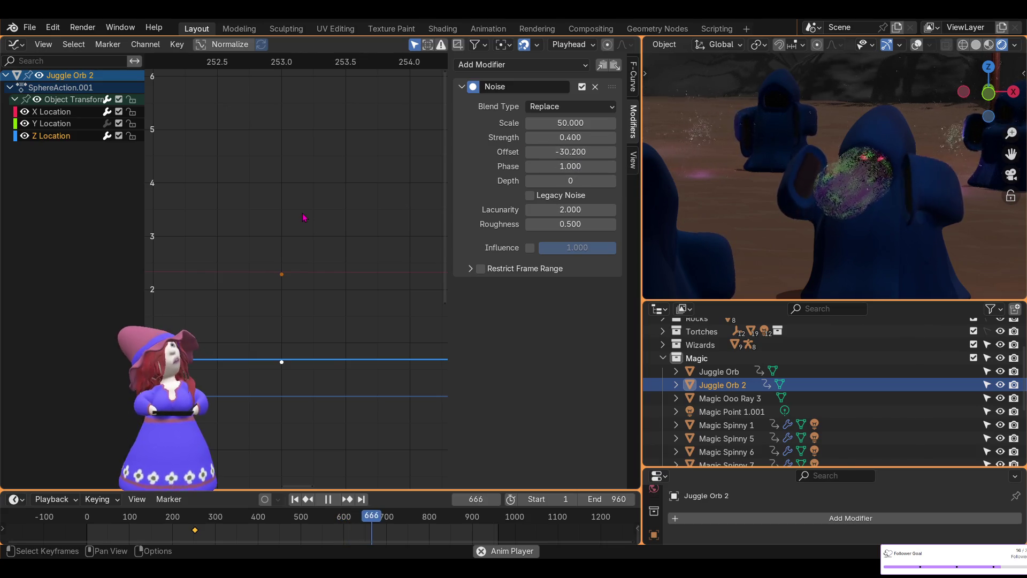
Set the X Location noise offset to 162.6 and switch the area to a 3D viewport
{"action": "left_click", "coordinate": [61, 116]}
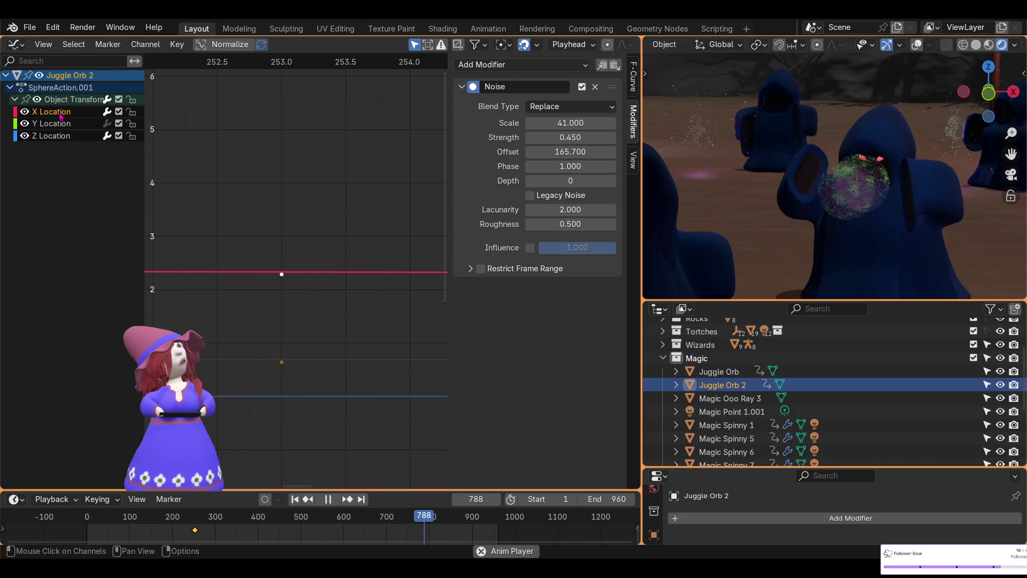
{"action": "left_click_drag", "start_coordinate": [570, 152], "coordinate": [565, 152]}
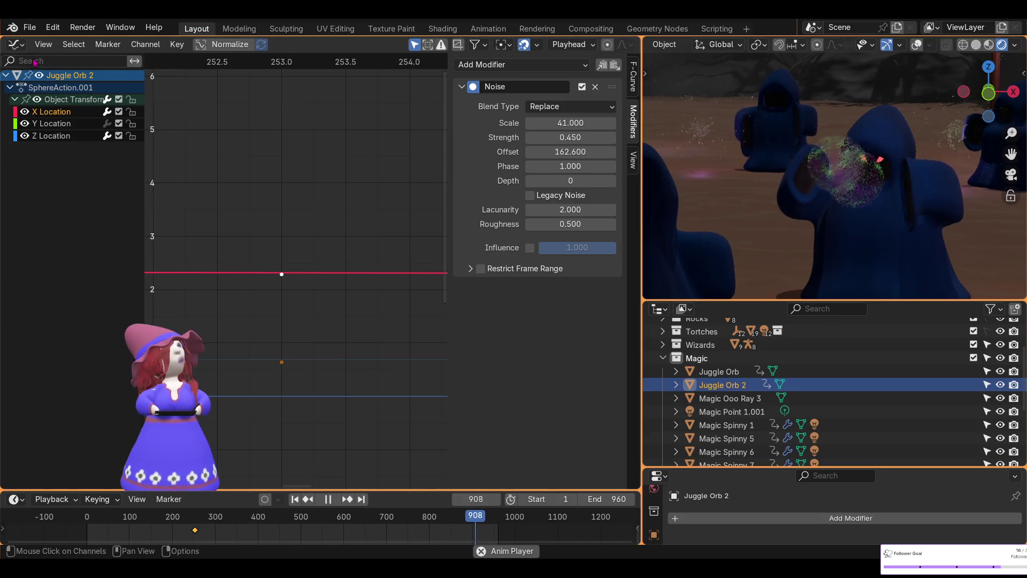
{"action": "left_click", "coordinate": [16, 44]}
{"action": "left_click", "coordinate": [48, 80]}
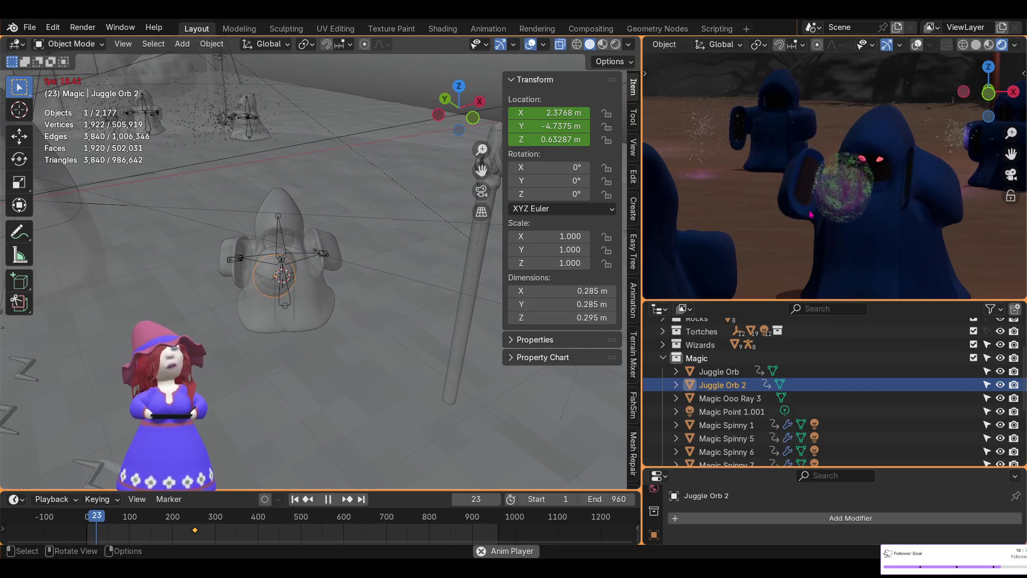
Zoom the camera view out to show the whole ritual scene
{"action": "scroll", "coordinate": [845, 212], "scroll_direction": "down", "scroll_amount": 2}
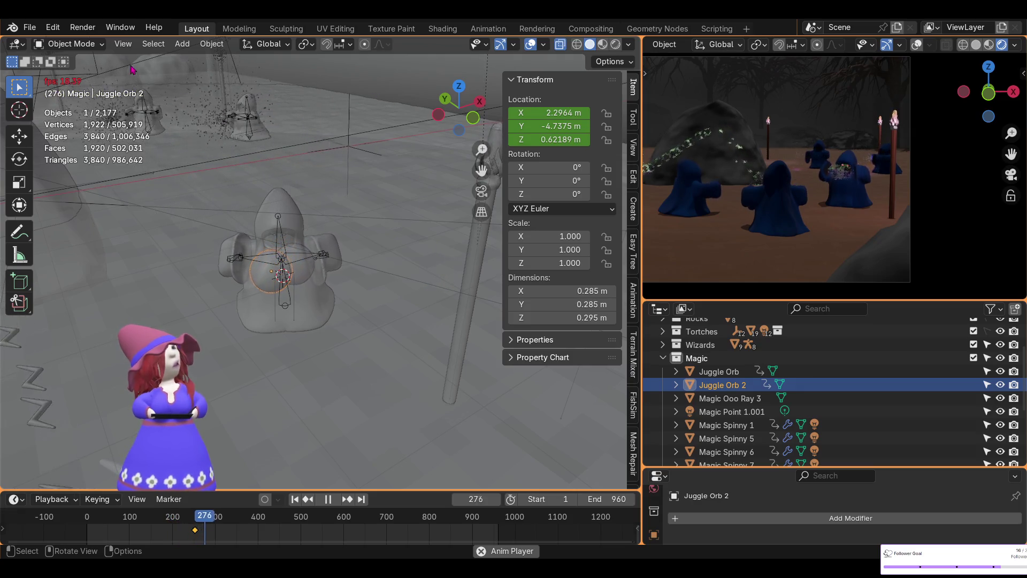
{"action": "left_click", "coordinate": [18, 44]}
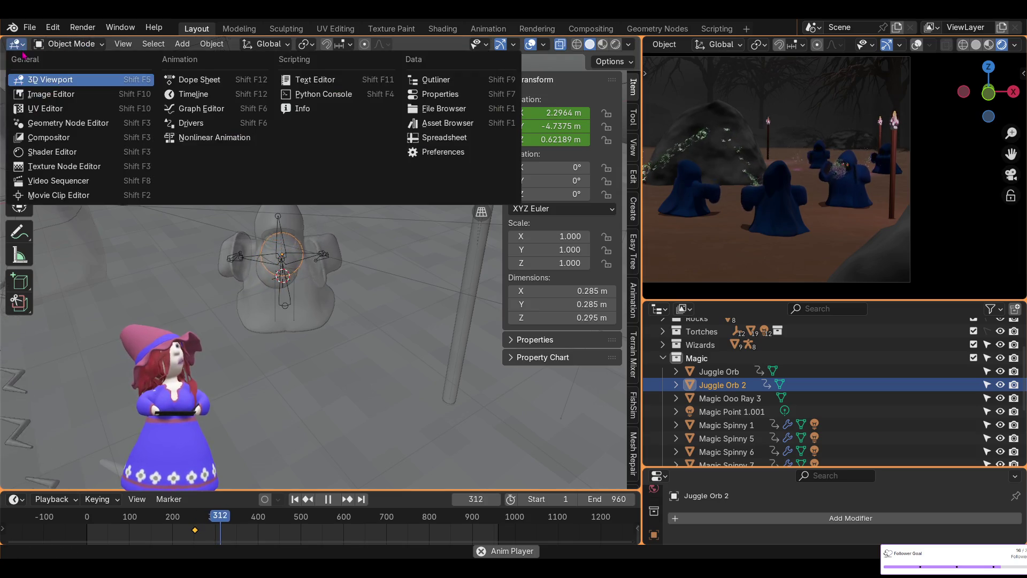
Return to the Graph Editor and set the X Location noise strength to 0.4
{"action": "left_click", "coordinate": [214, 108]}
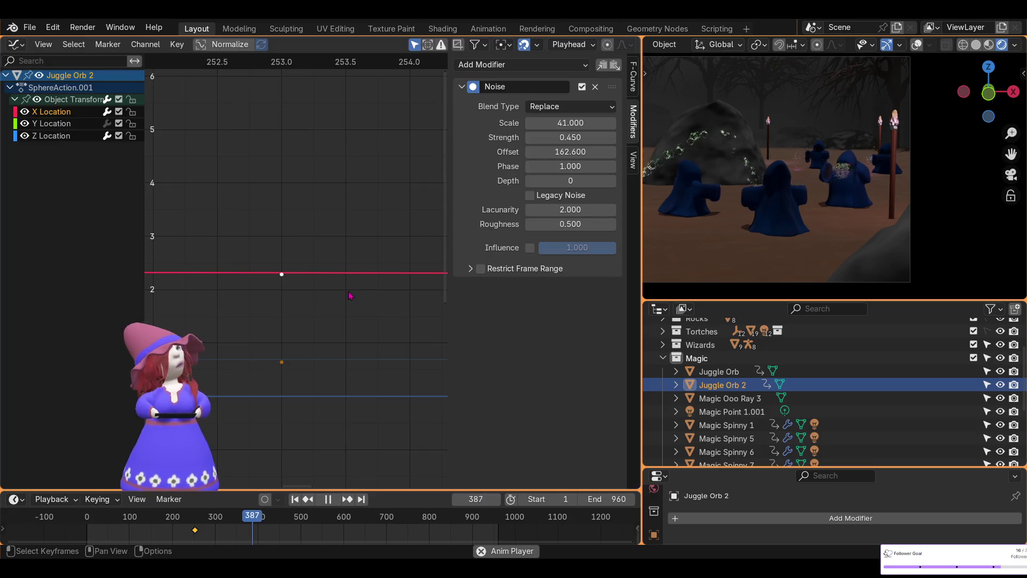
{"action": "mouse_move", "coordinate": [569, 138]}
{"action": "left_mouse_down"}
{"action": "mouse_move", "coordinate": [610, 138]}
{"action": "mouse_move", "coordinate": [569, 138]}
{"action": "left_mouse_up"}
{"action": "left_click", "coordinate": [569, 141]}
{"action": "key", "text": "BackSpace"}
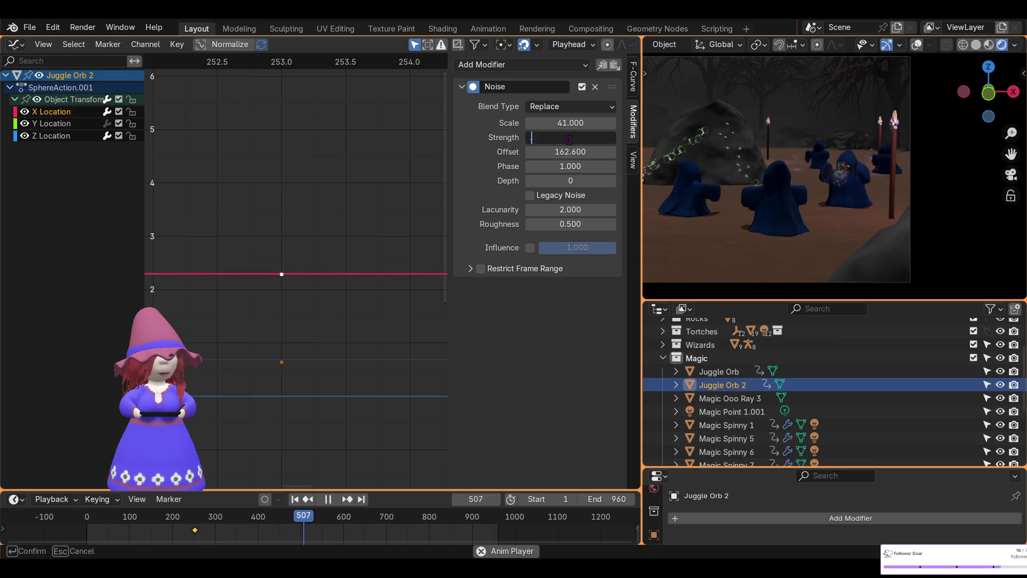
{"action": "type", "text": ".4"}
{"action": "key", "text": "Return"}
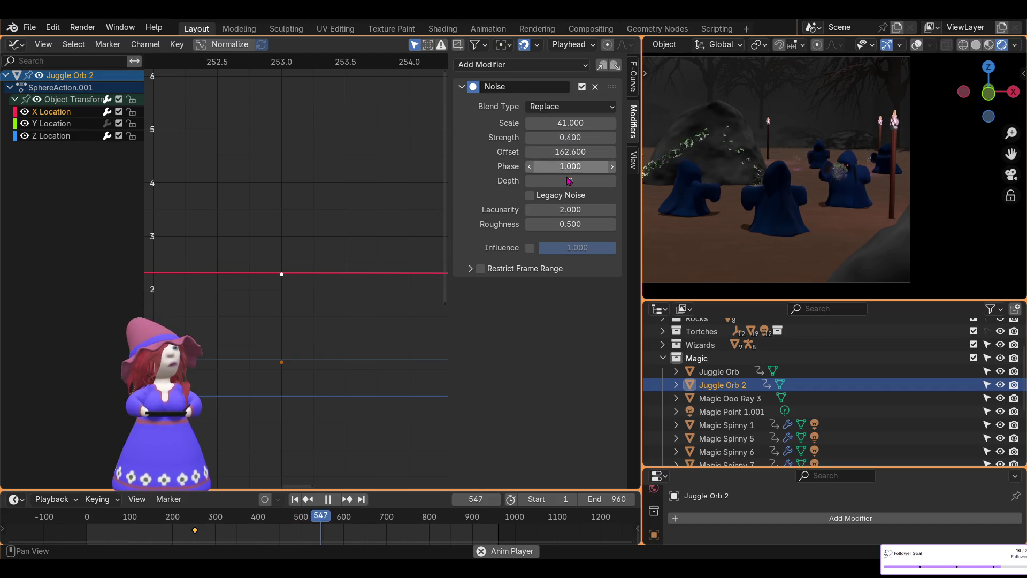
Set the X Location noise offset to 500, then compare with the original Juggle Orb's noise
{"action": "left_click_drag", "start_coordinate": [567, 151], "coordinate": [556, 152]}
{"action": "left_click", "coordinate": [567, 152]}
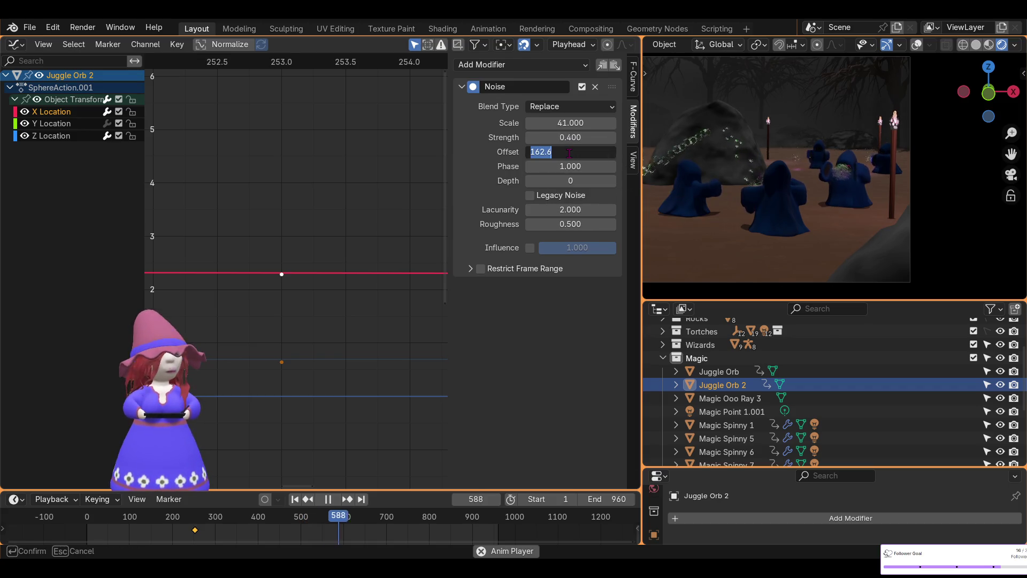
{"action": "type", "text": "500"}
{"action": "key", "text": "Return"}
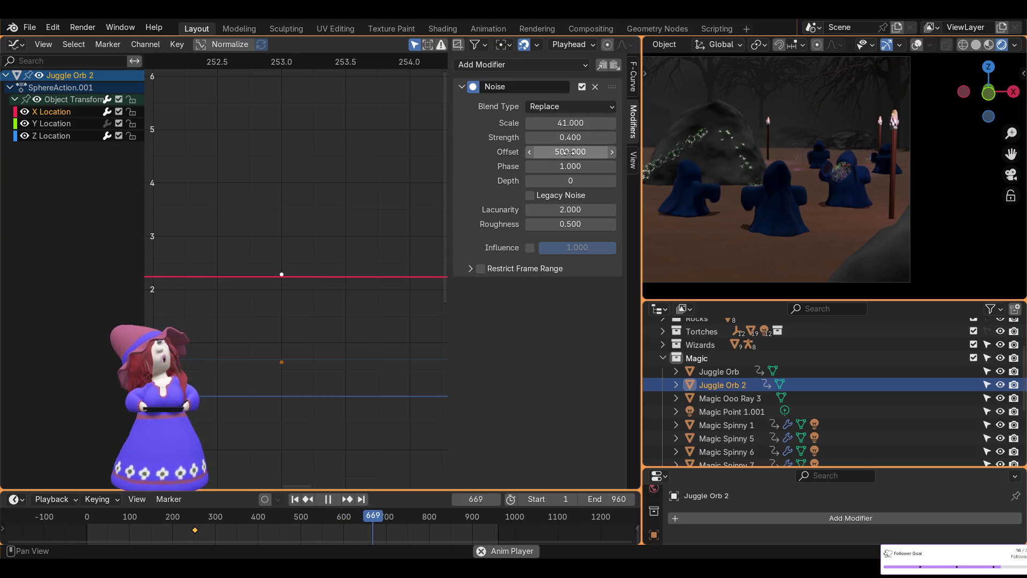
{"action": "left_click", "coordinate": [732, 374]}
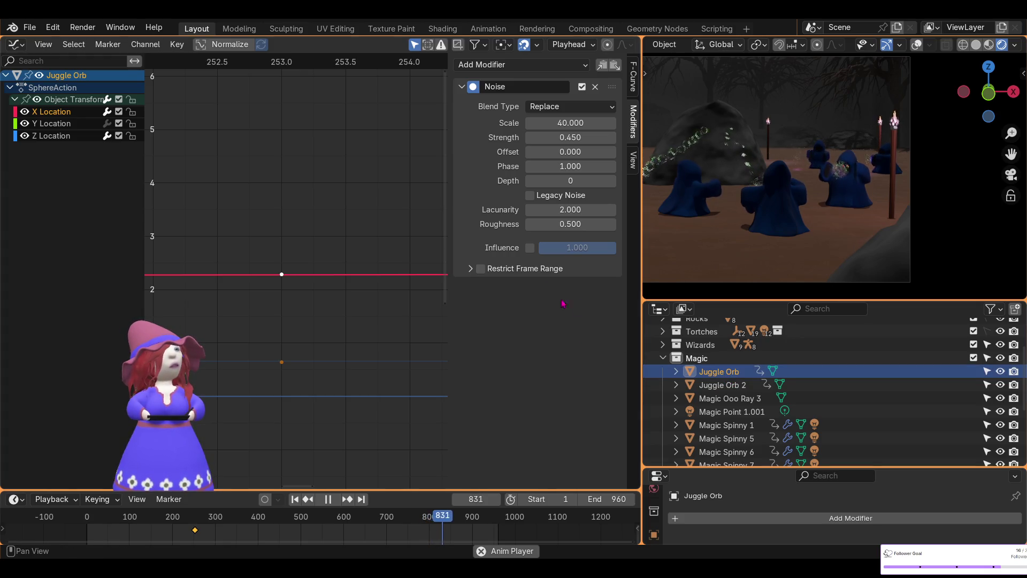
{"action": "left_click", "coordinate": [720, 386]}
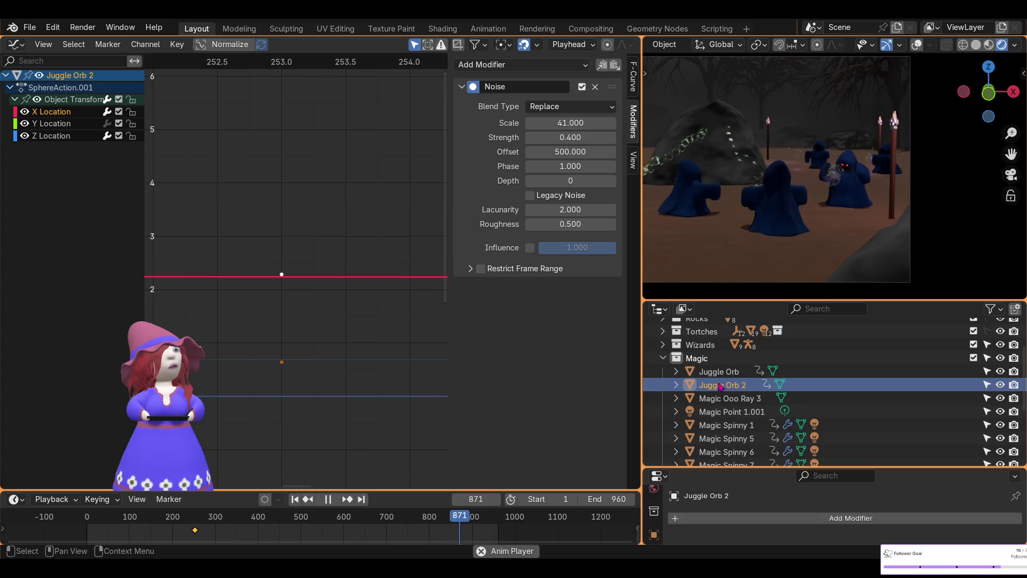
{"action": "left_click", "coordinate": [722, 375]}
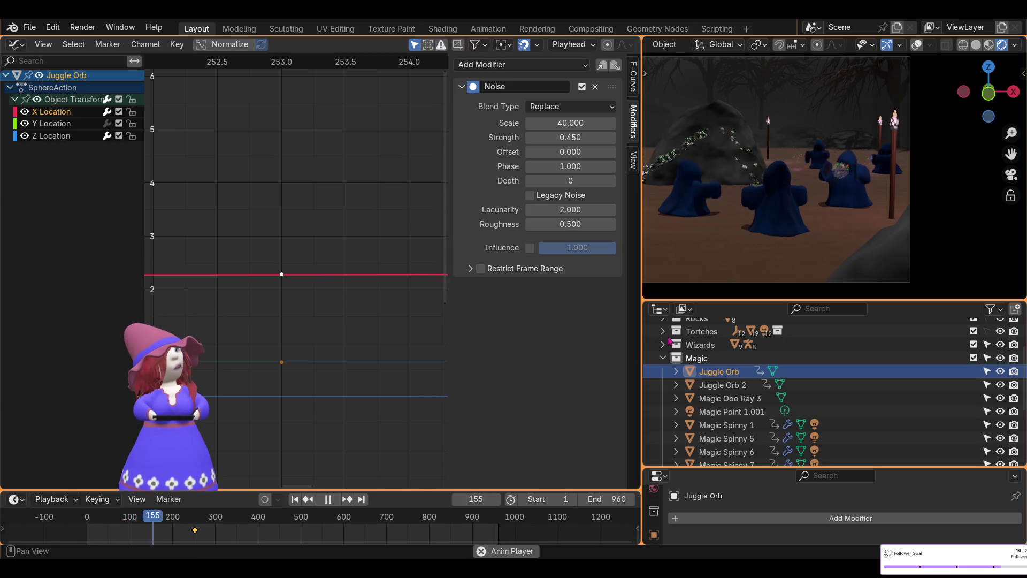
{"action": "left_click", "coordinate": [719, 385]}
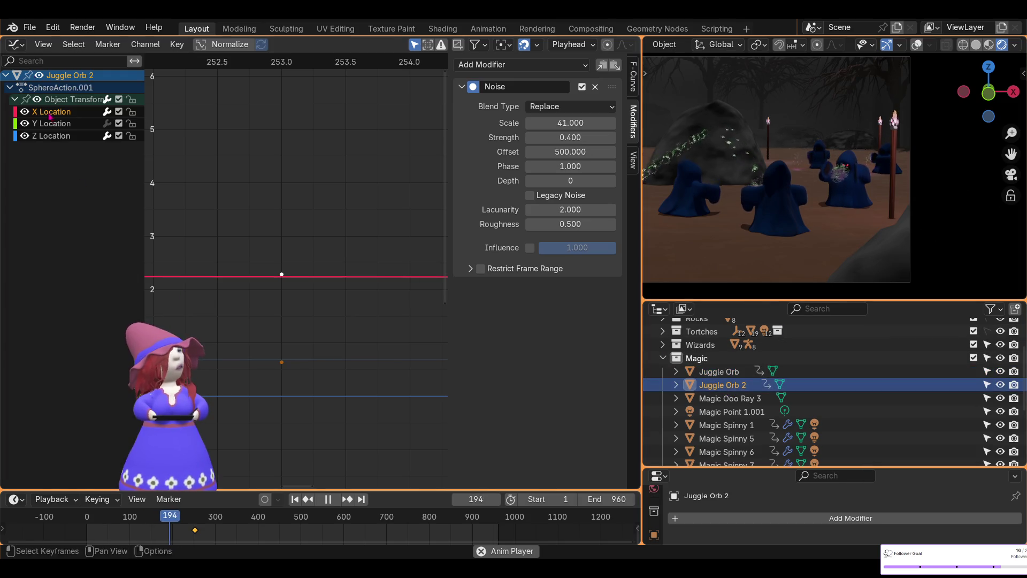
Raise Juggle Orb 2's Z Location curve slightly
{"action": "left_click", "coordinate": [53, 136]}
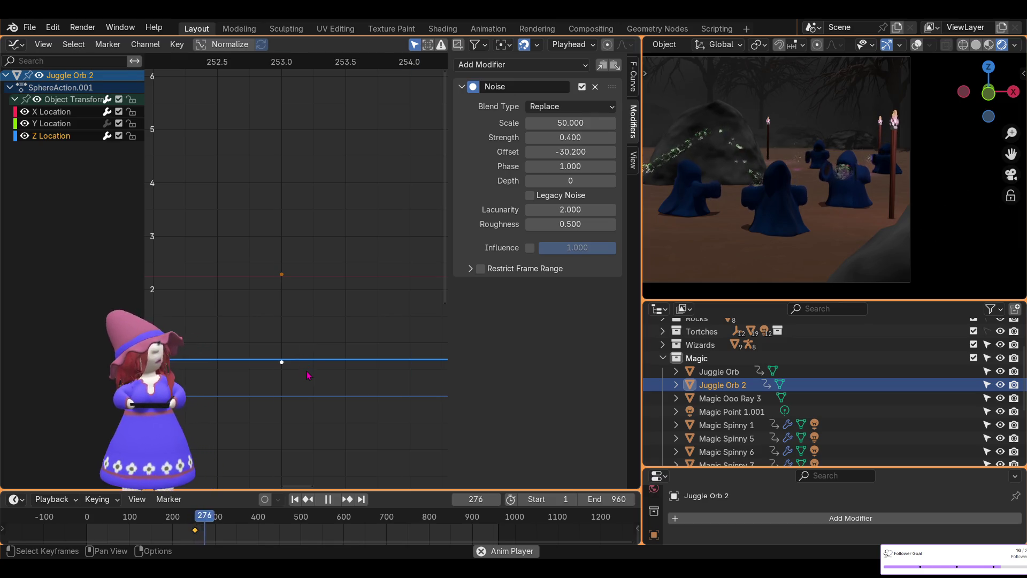
{"action": "key", "text": "g"}
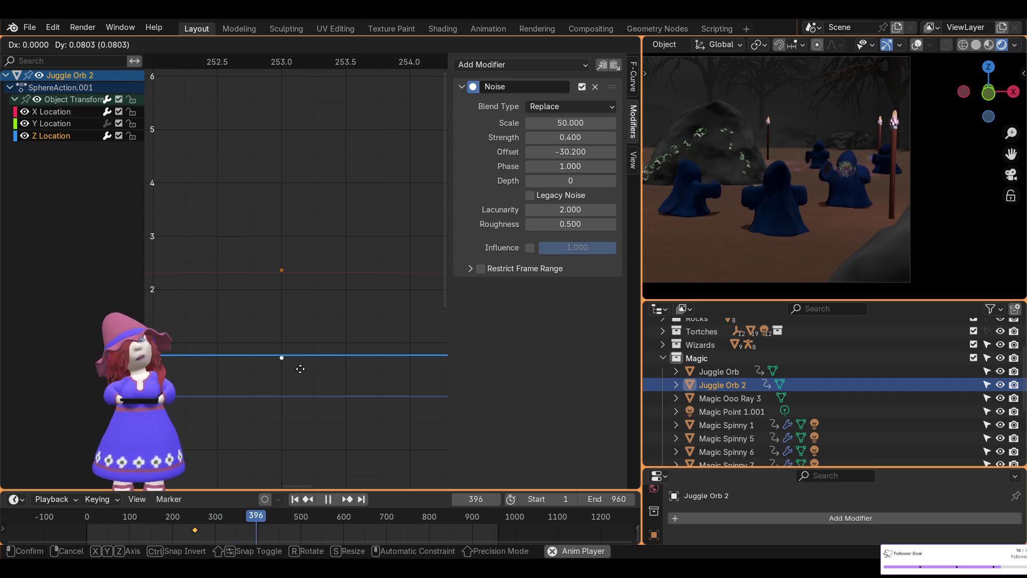
{"action": "left_click", "coordinate": [327, 363]}
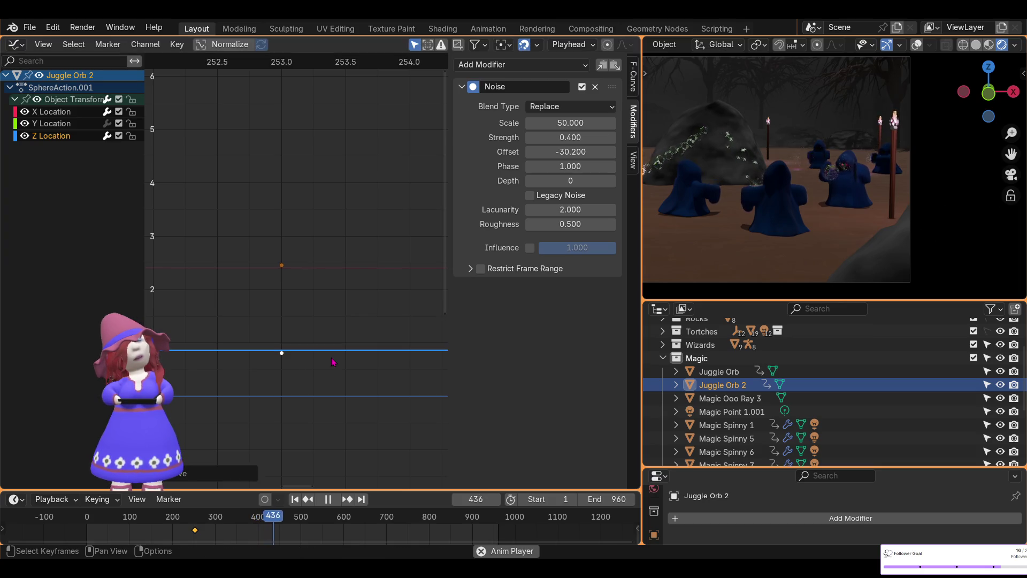
Increase the Z Location noise strength to 0.5
{"action": "scroll", "coordinate": [329, 365], "scroll_direction": "down", "scroll_amount": 4}
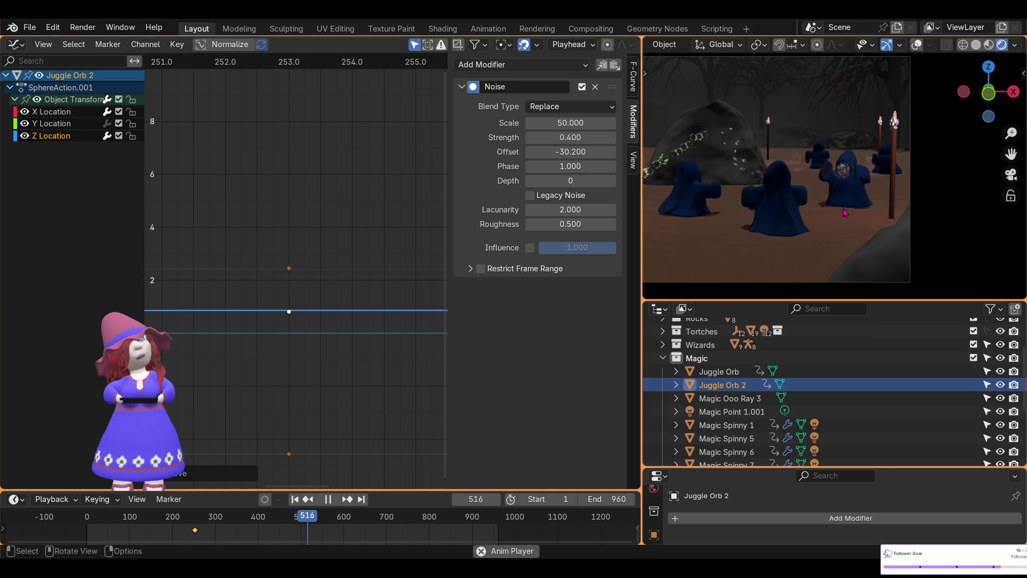
{"action": "scroll", "coordinate": [855, 190], "scroll_direction": "up", "scroll_amount": 6}
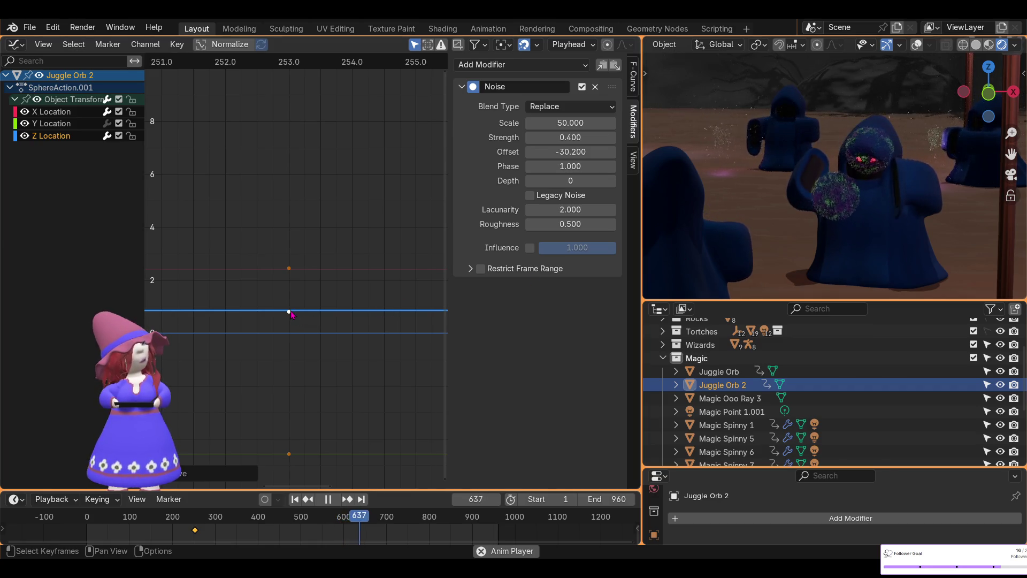
{"action": "left_click_drag", "start_coordinate": [571, 123], "coordinate": [575, 137]}
{"action": "left_click", "coordinate": [571, 137]}
{"action": "type", "text": "0.500"}
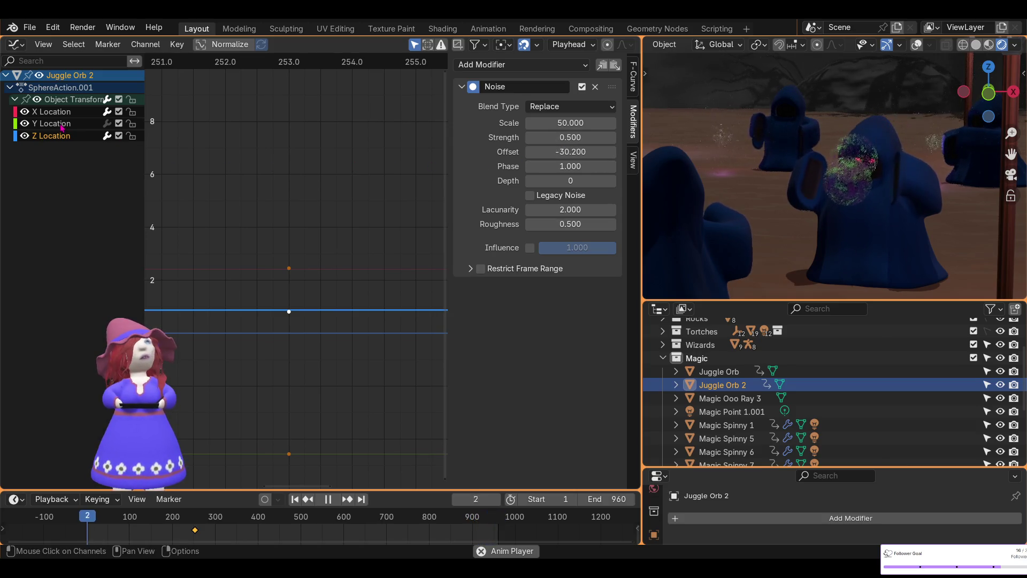
Move Juggle Orb 2's X Location curve down a little
{"action": "left_click", "coordinate": [45, 114]}
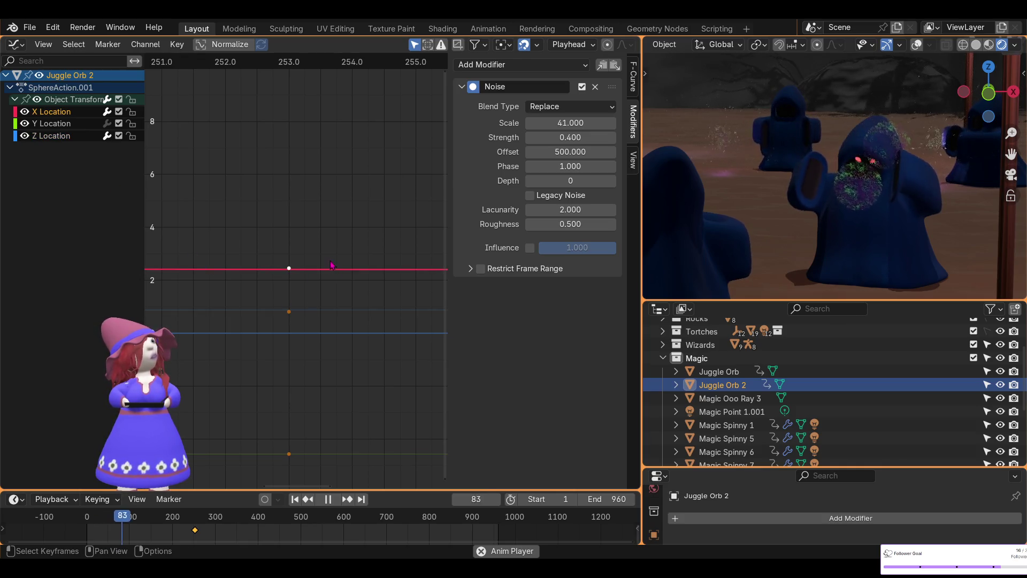
{"action": "key", "text": "g"}
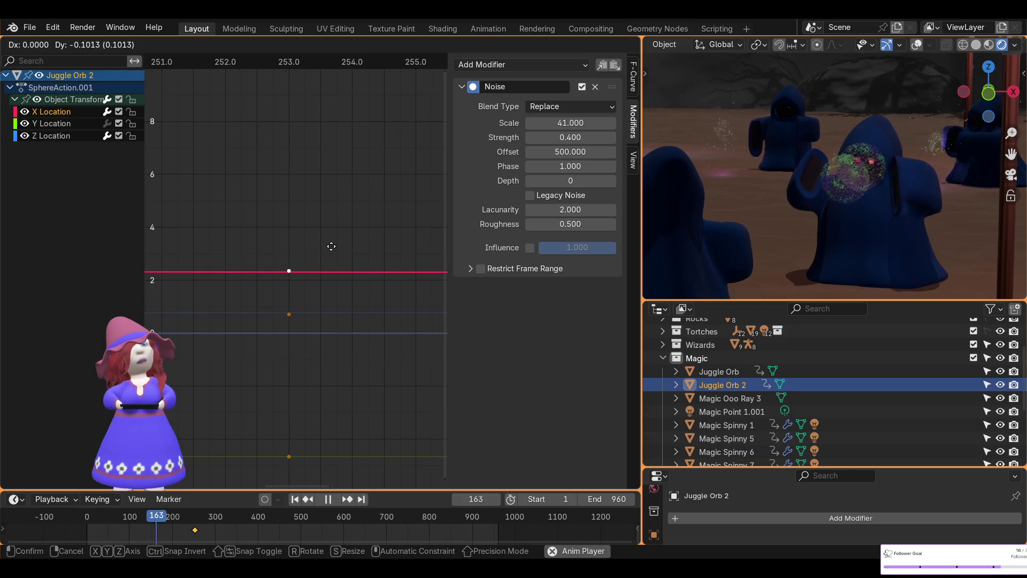
{"action": "left_click", "coordinate": [332, 246]}
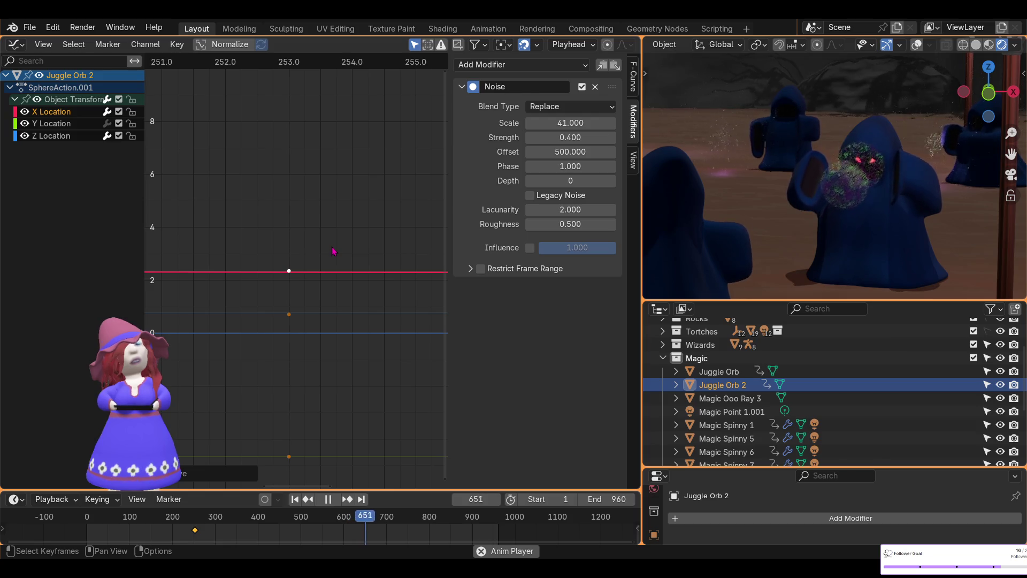
{"action": "left_click", "coordinate": [20, 46]}
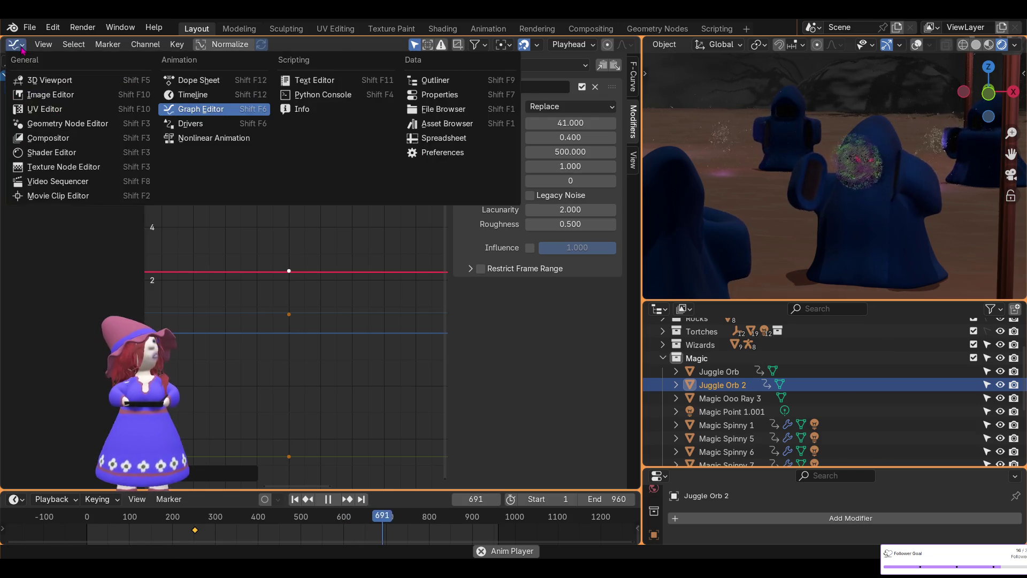
Switch back to the 3D viewport and fit the full camera frame, hiding the navigation gizmo
{"action": "left_click", "coordinate": [50, 80]}
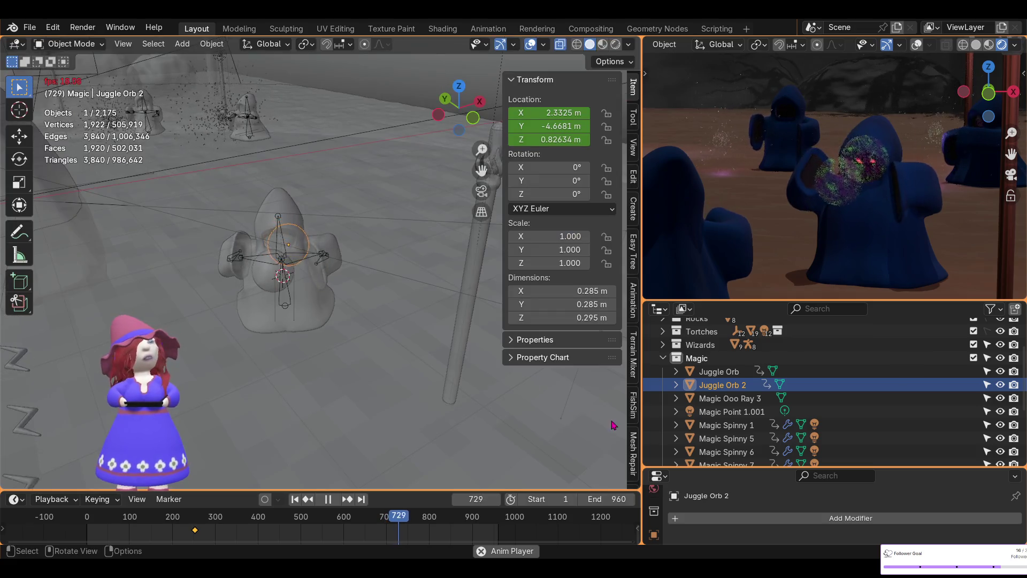
{"action": "scroll", "coordinate": [343, 383], "scroll_direction": "down", "scroll_amount": 1}
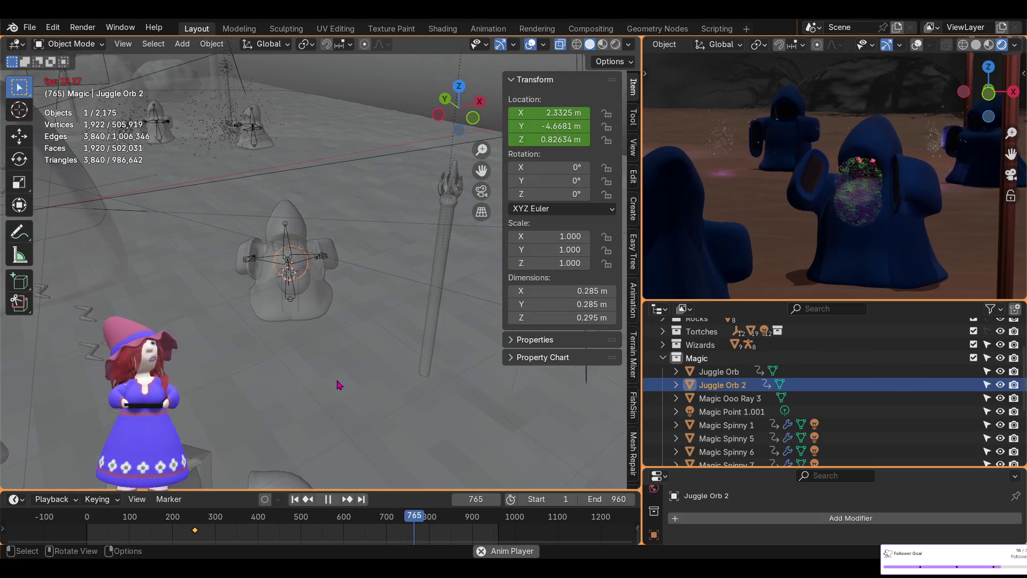
{"action": "scroll", "coordinate": [338, 384], "scroll_direction": "down", "scroll_amount": 1}
{"action": "scroll", "coordinate": [339, 385], "scroll_direction": "down", "scroll_amount": 1}
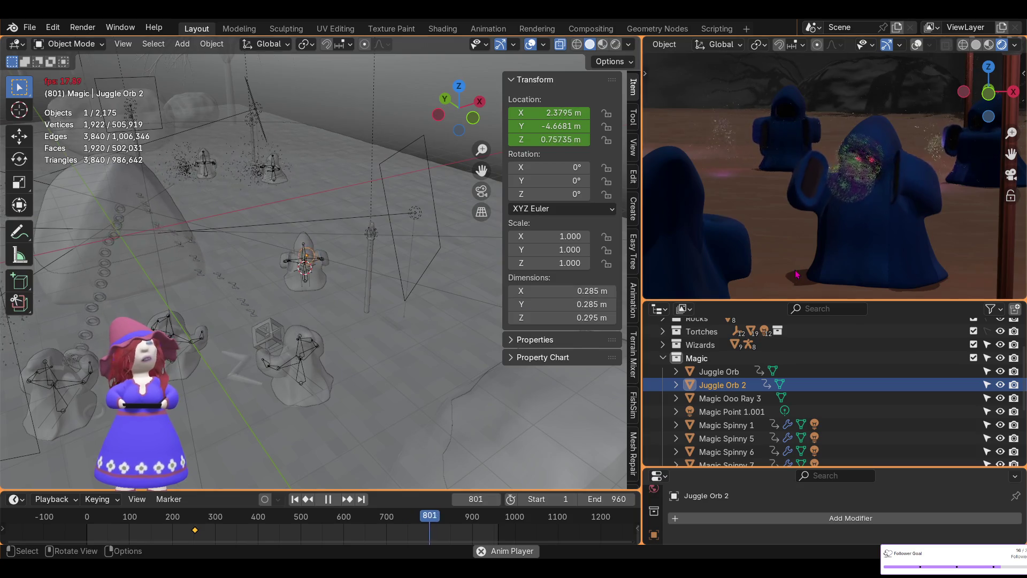
{"action": "scroll", "coordinate": [840, 216], "scroll_direction": "down", "scroll_amount": 3}
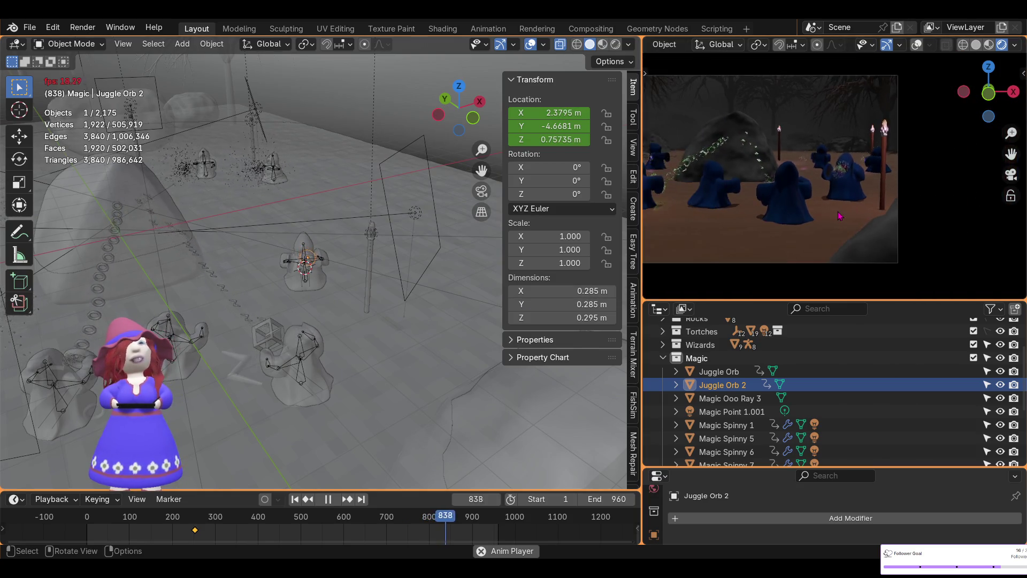
{"action": "scroll", "coordinate": [840, 216], "scroll_direction": "up", "scroll_amount": 5, "text": "ctrl"}
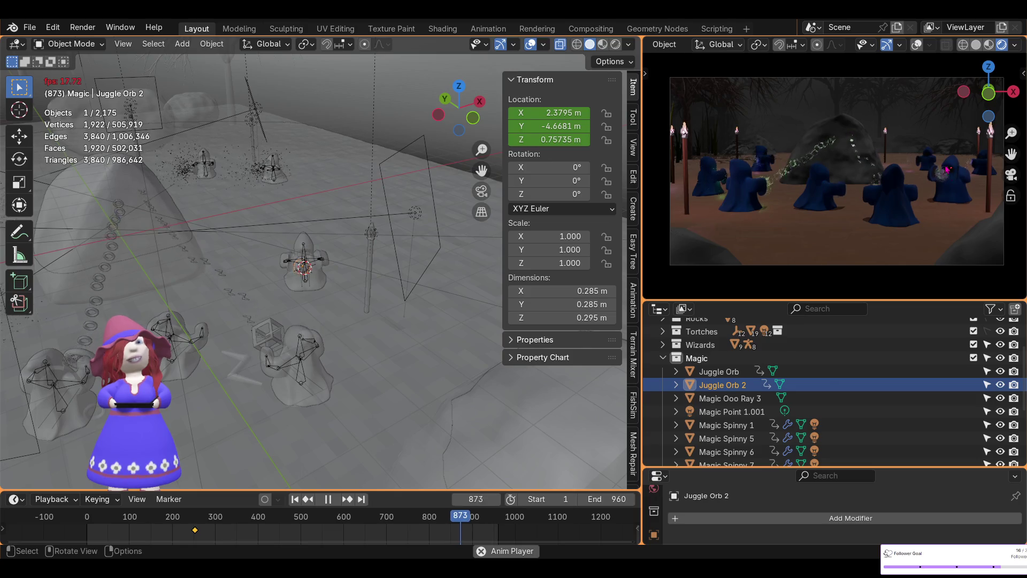
{"action": "left_click", "coordinate": [887, 44]}
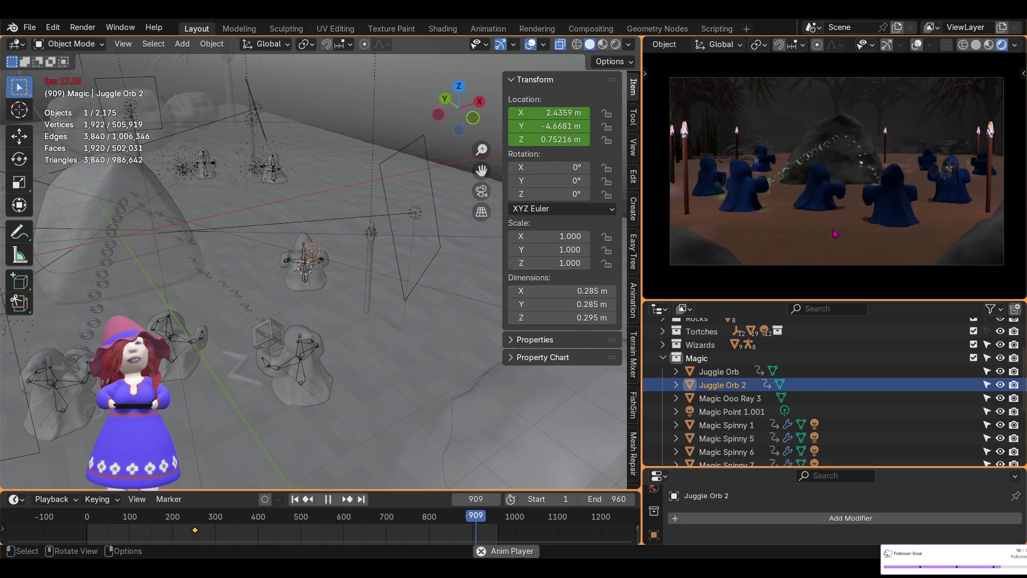
{"action": "scroll", "coordinate": [966, 197], "scroll_direction": "up", "scroll_amount": 1}
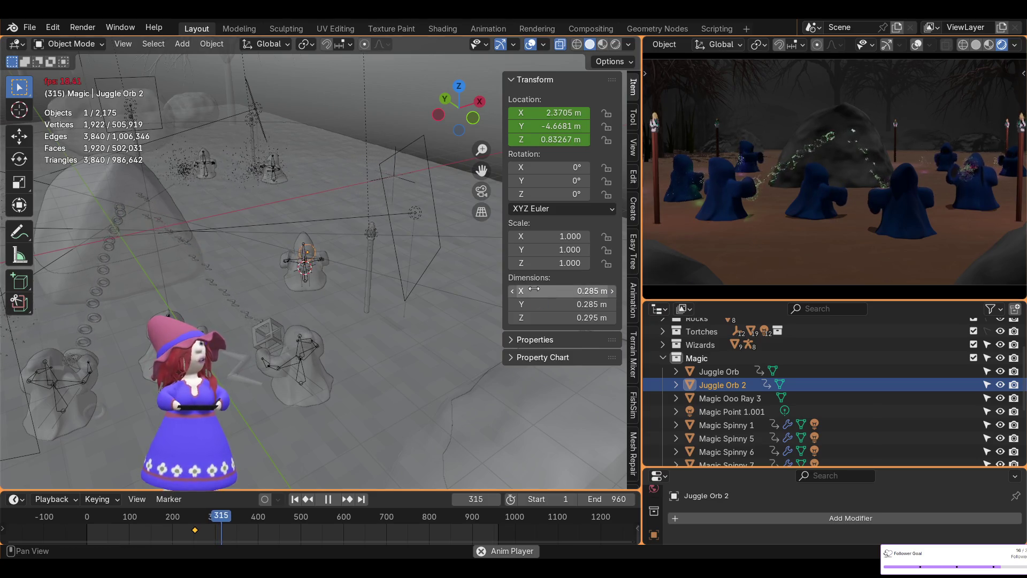
{"action": "mouse_move", "coordinate": [447, 343]}
{"action": "middle_mouse_down"}
{"action": "mouse_move", "coordinate": [319, 351]}
{"action": "mouse_move", "coordinate": [318, 364]}
{"action": "middle_mouse_up"}
Frame Wizard 2, stop playback and rewind to frame 1
{"action": "left_click", "coordinate": [316, 434]}
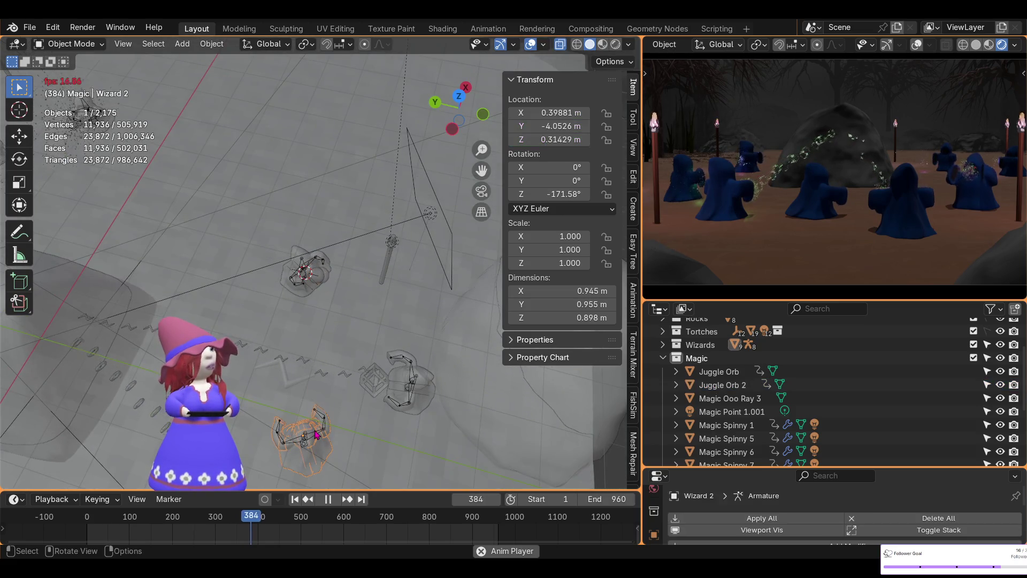
{"action": "key", "text": "KP_Decimal"}
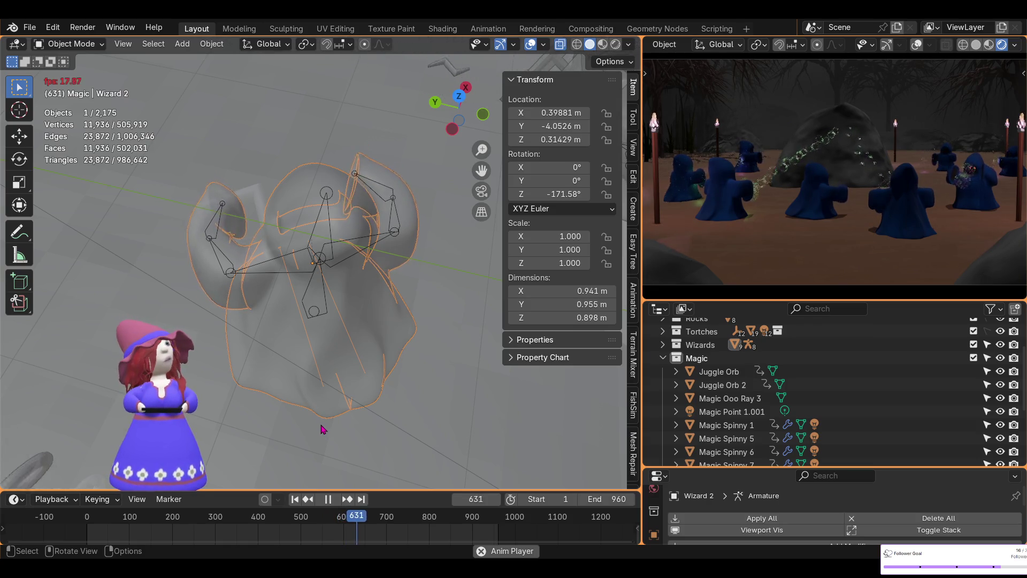
{"action": "left_click", "coordinate": [331, 502]}
{"action": "left_click", "coordinate": [295, 499]}
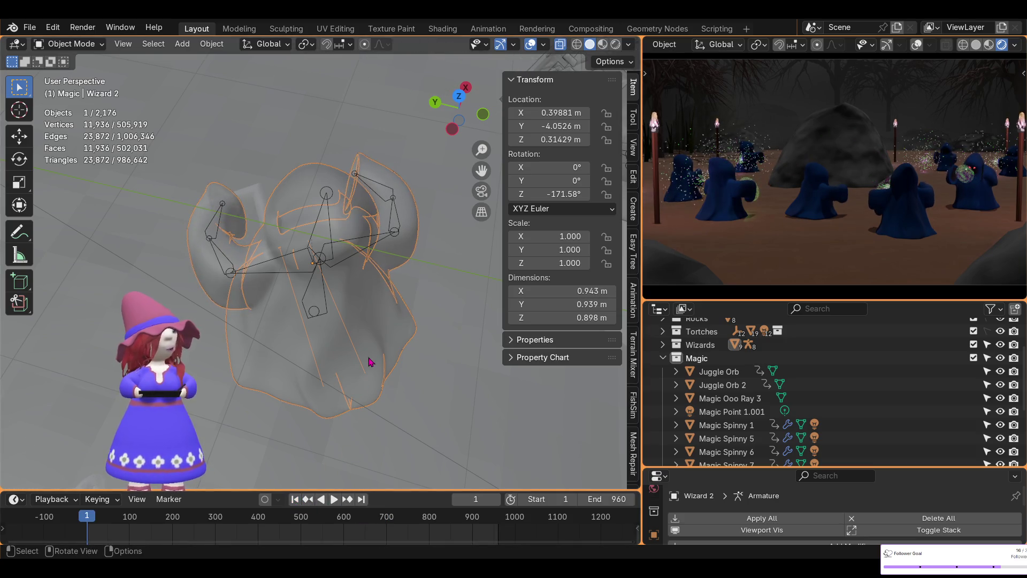
{"action": "scroll", "coordinate": [361, 359], "scroll_direction": "down", "scroll_amount": 5}
{"action": "mouse_move", "coordinate": [367, 301]}
{"action": "middle_mouse_down"}
{"action": "mouse_move", "coordinate": [383, 332]}
{"action": "mouse_move", "coordinate": [373, 308]}
{"action": "middle_mouse_up"}
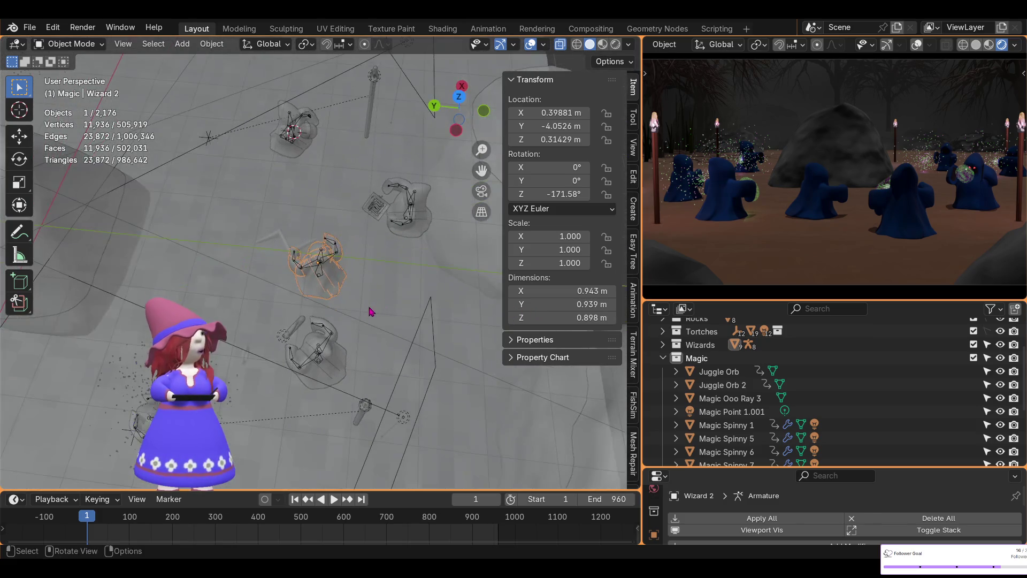
Select Magic Point 1.001 and slide it slightly across the ground, keeping its height fixed
{"action": "left_click", "coordinate": [282, 343]}
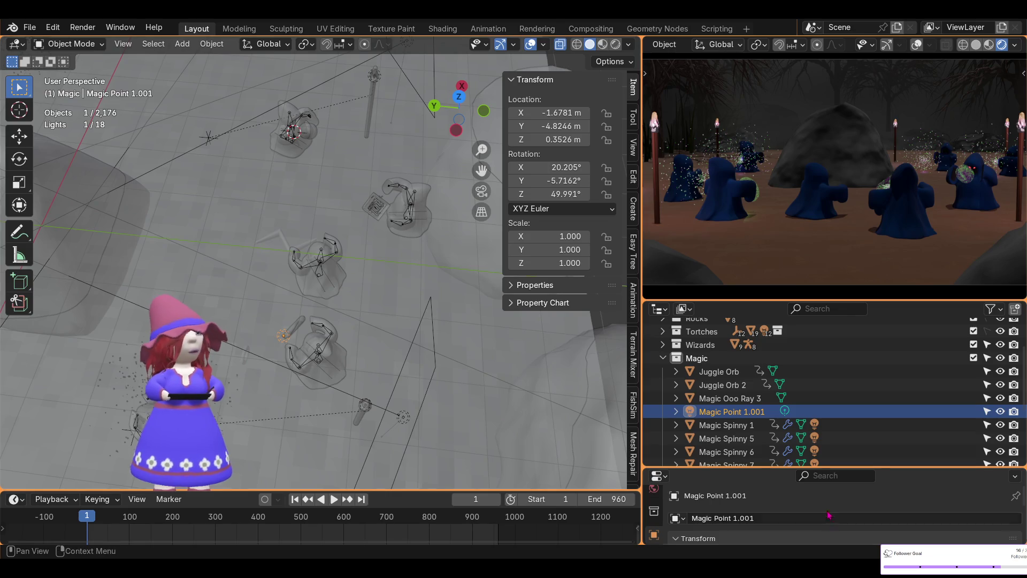
{"action": "left_click_drag", "start_coordinate": [773, 468], "coordinate": [774, 364]}
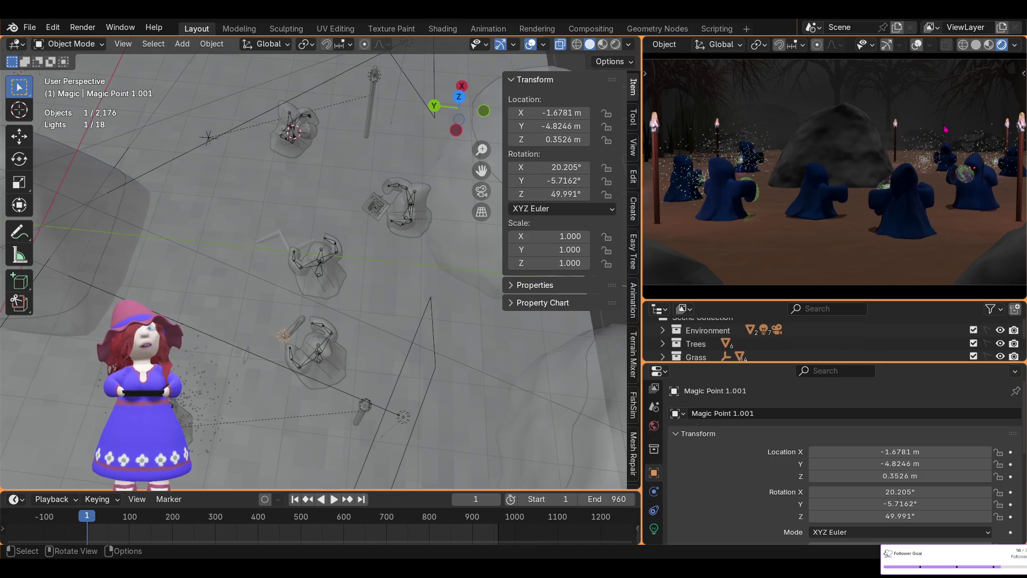
{"action": "scroll", "coordinate": [849, 227], "scroll_direction": "down", "scroll_amount": 1}
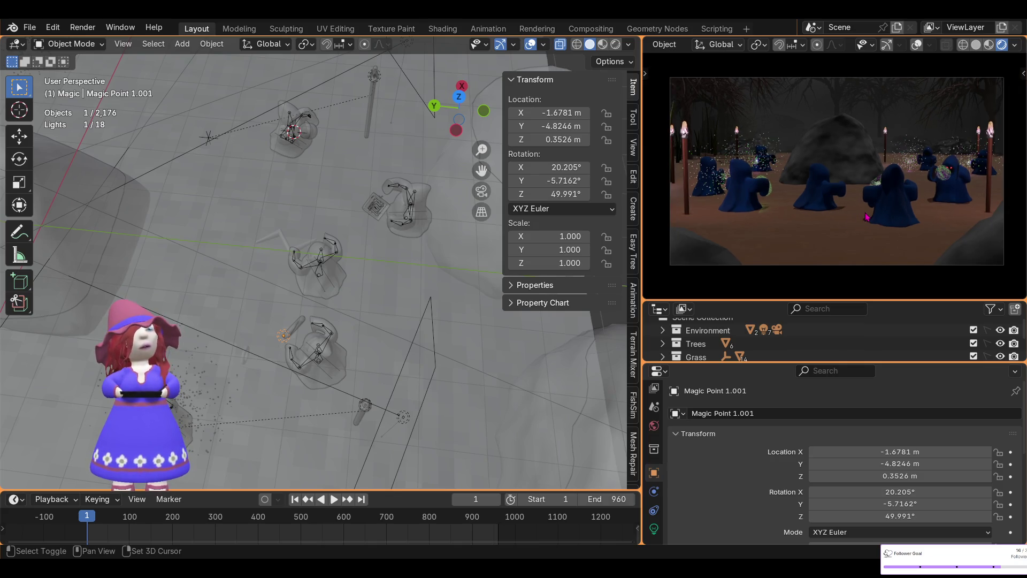
{"action": "mouse_move", "coordinate": [867, 217]}
{"action": "middle_mouse_down"}
{"action": "mouse_move", "coordinate": [808, 234]}
{"action": "mouse_move", "coordinate": [868, 203]}
{"action": "middle_mouse_up"}
{"action": "scroll", "coordinate": [862, 213], "scroll_direction": "up", "scroll_amount": 2}
{"action": "scroll", "coordinate": [867, 212], "scroll_direction": "up", "scroll_amount": 2}
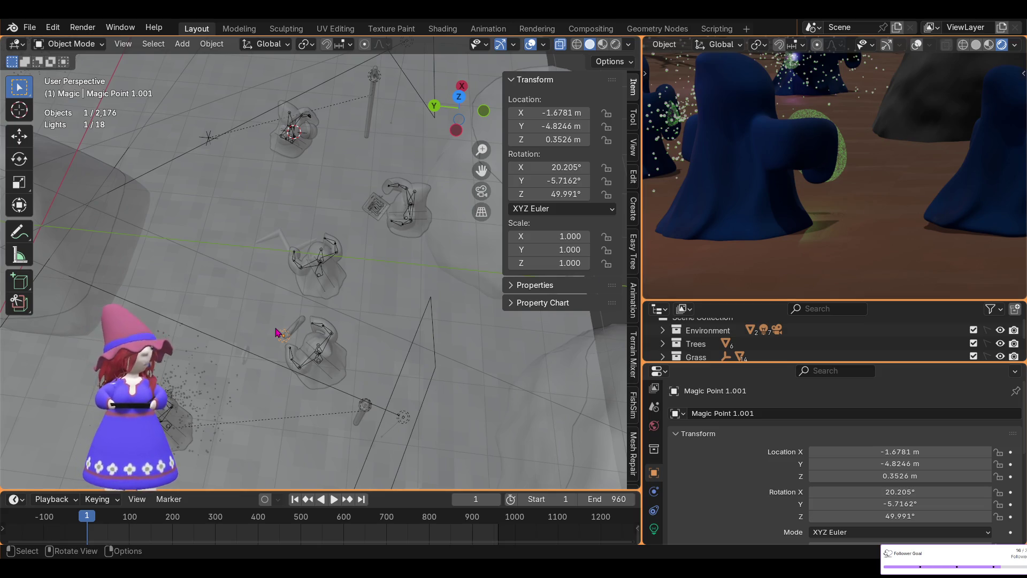
{"action": "key", "text": "g"}
{"action": "key", "text": "shift+z"}
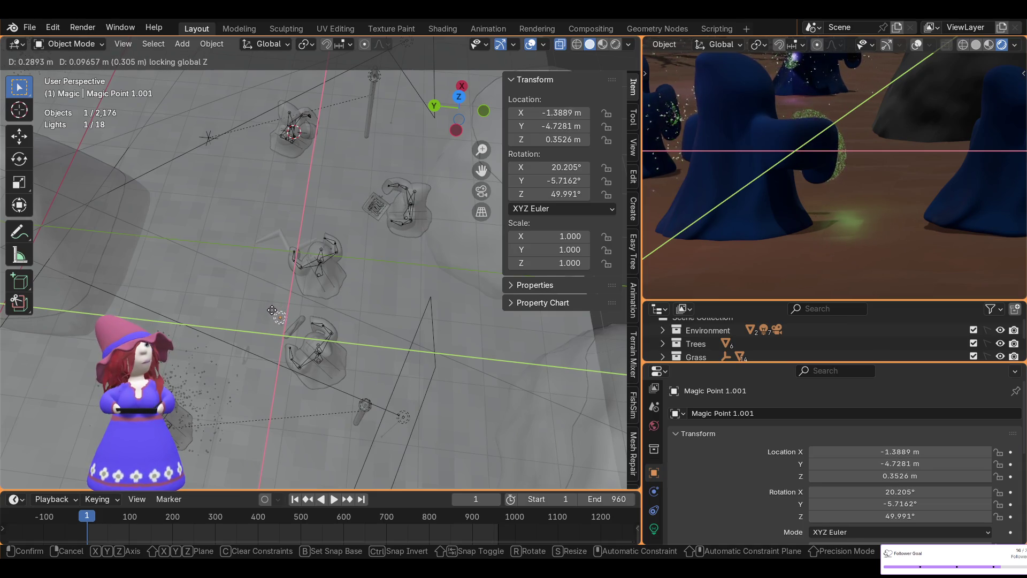
{"action": "left_click", "coordinate": [273, 312]}
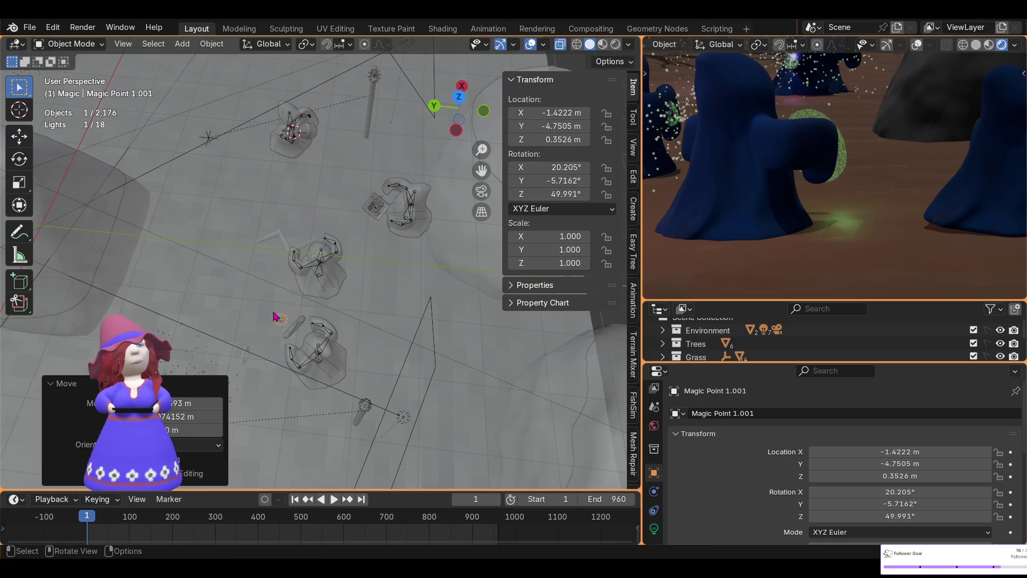
Turn off Magic Point 1.001's shadows in its light settings and deselect everything
{"action": "scroll", "coordinate": [749, 471], "scroll_direction": "down", "scroll_amount": 2}
{"action": "scroll", "coordinate": [749, 471], "scroll_direction": "down", "scroll_amount": 6}
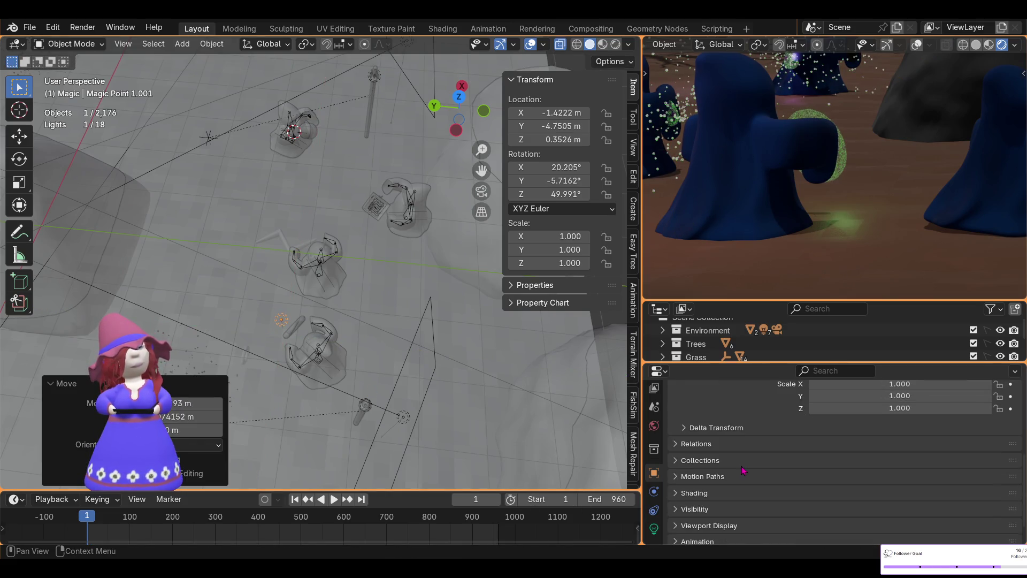
{"action": "left_click", "coordinate": [654, 528]}
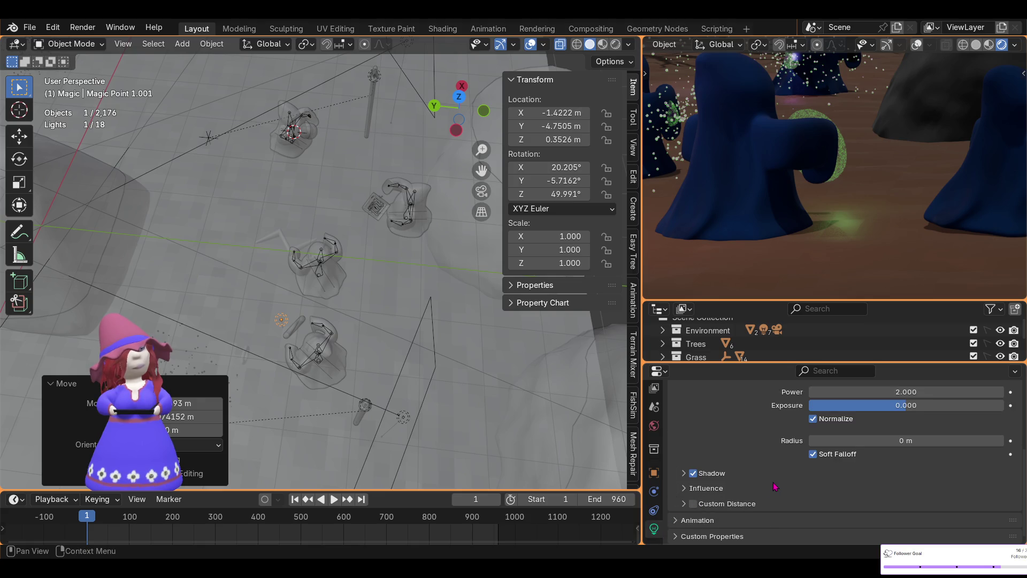
{"action": "left_click", "coordinate": [693, 474]}
{"action": "scroll", "coordinate": [787, 463], "scroll_direction": "up", "scroll_amount": 5}
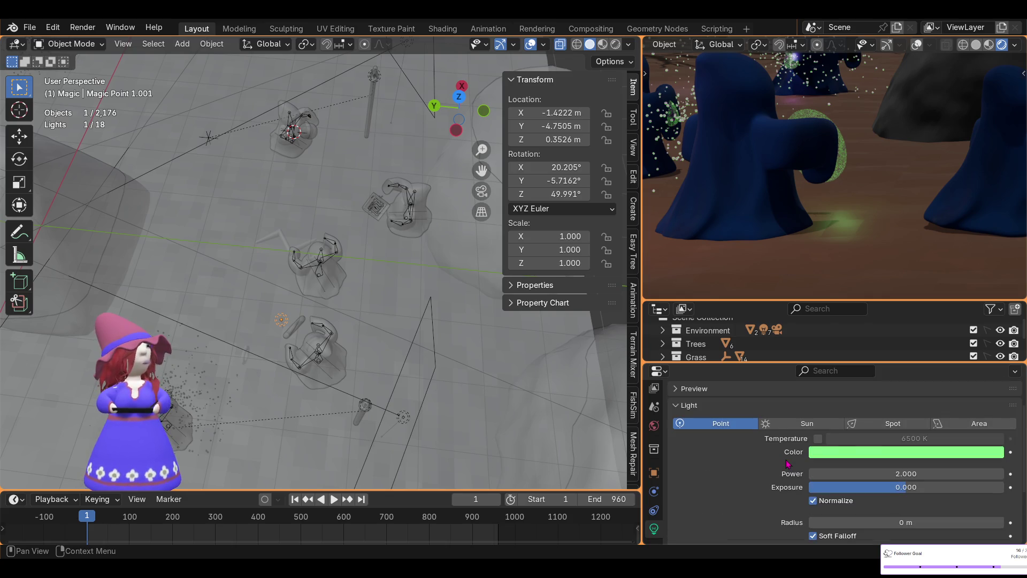
{"action": "scroll", "coordinate": [787, 463], "scroll_direction": "down", "scroll_amount": 1}
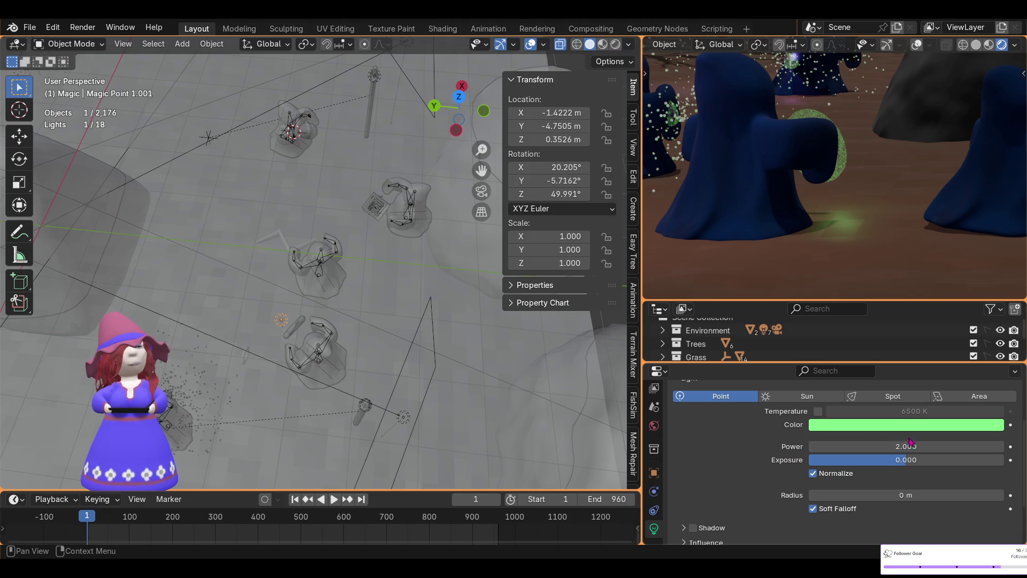
{"action": "scroll", "coordinate": [837, 202], "scroll_direction": "down", "scroll_amount": 4}
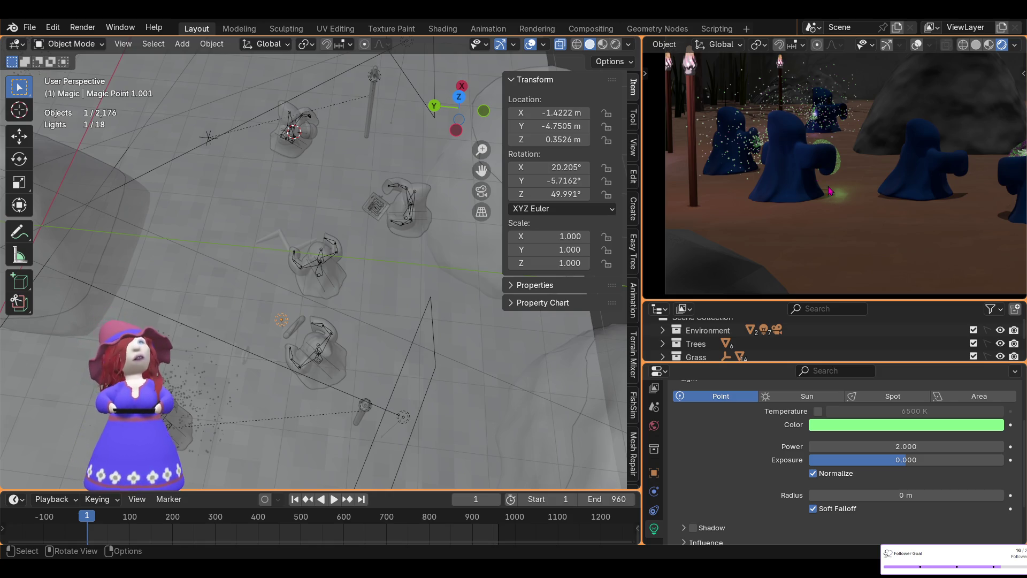
{"action": "key", "text": "alt+a"}
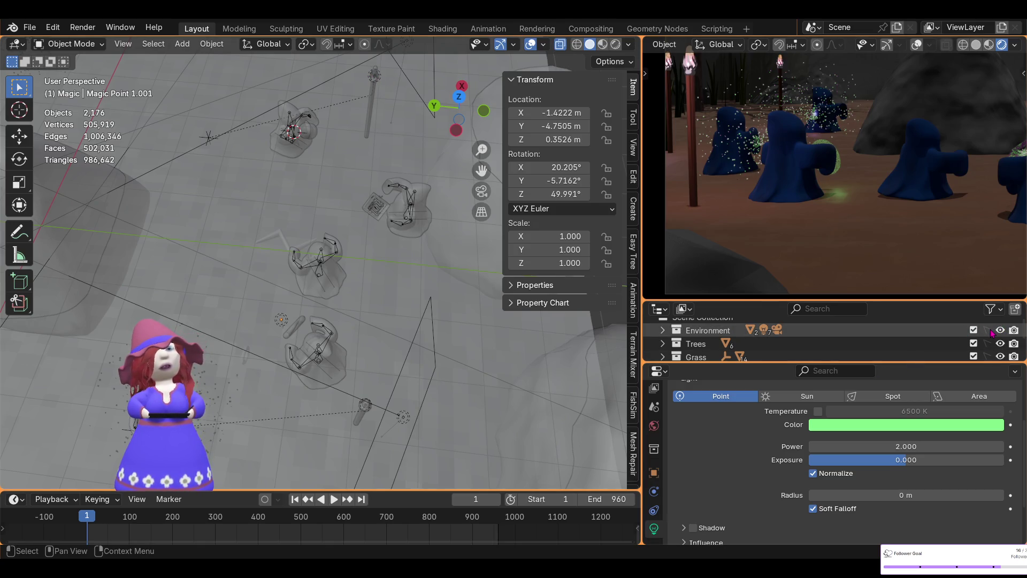
Make the Tortches collection selectable, then pick Torch.002, its Point.002 light and Magic Spinny 1
{"action": "scroll", "coordinate": [990, 333], "scroll_direction": "down", "scroll_amount": 3}
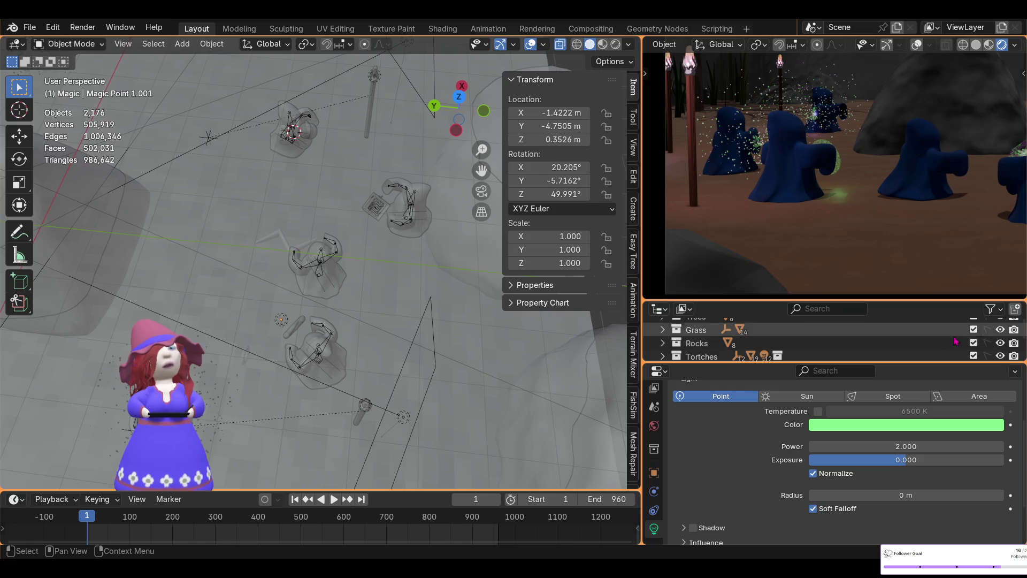
{"action": "scroll", "coordinate": [991, 333], "scroll_direction": "down", "scroll_amount": 2}
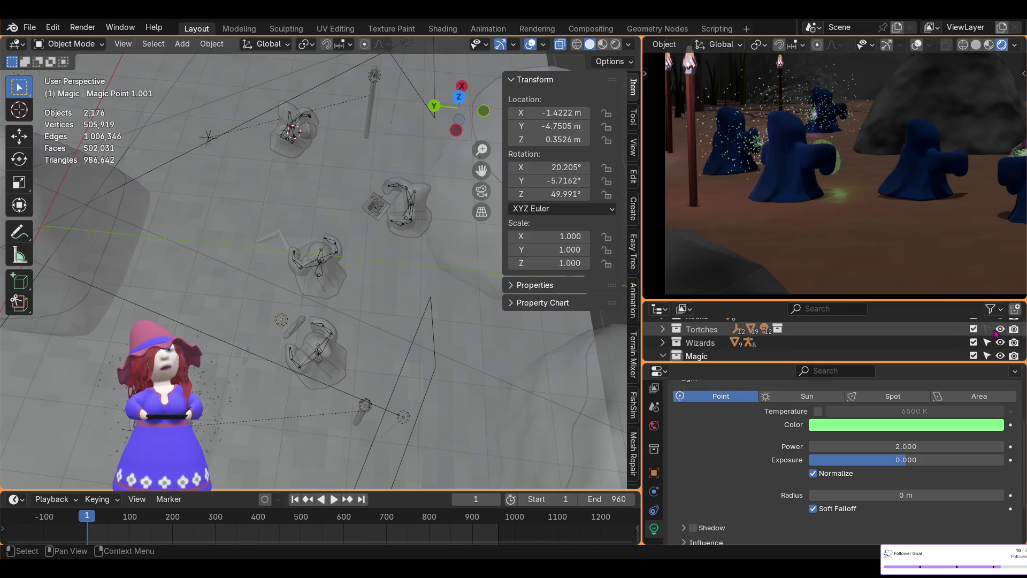
{"action": "left_click", "coordinate": [987, 329]}
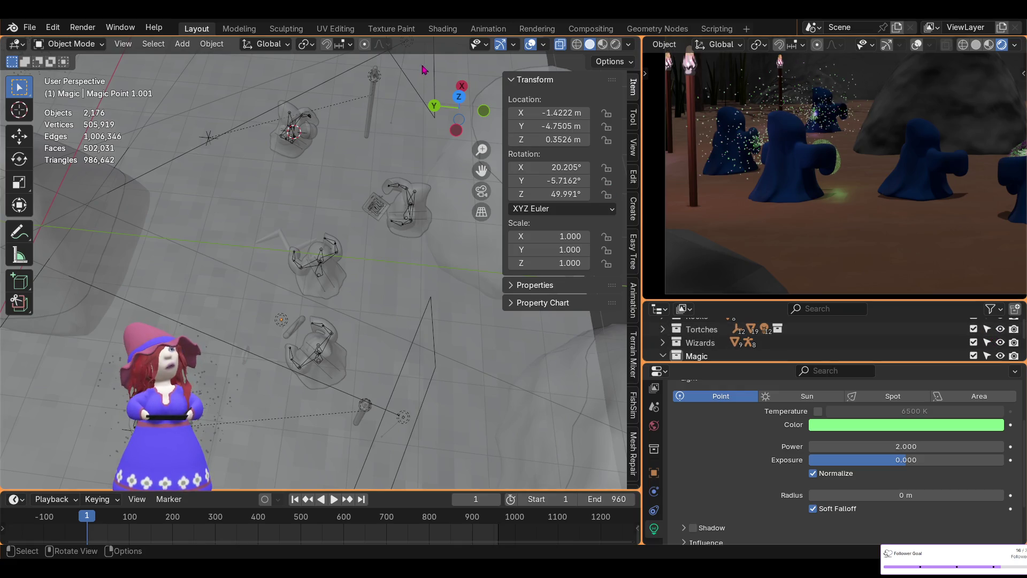
{"action": "left_click", "coordinate": [381, 80]}
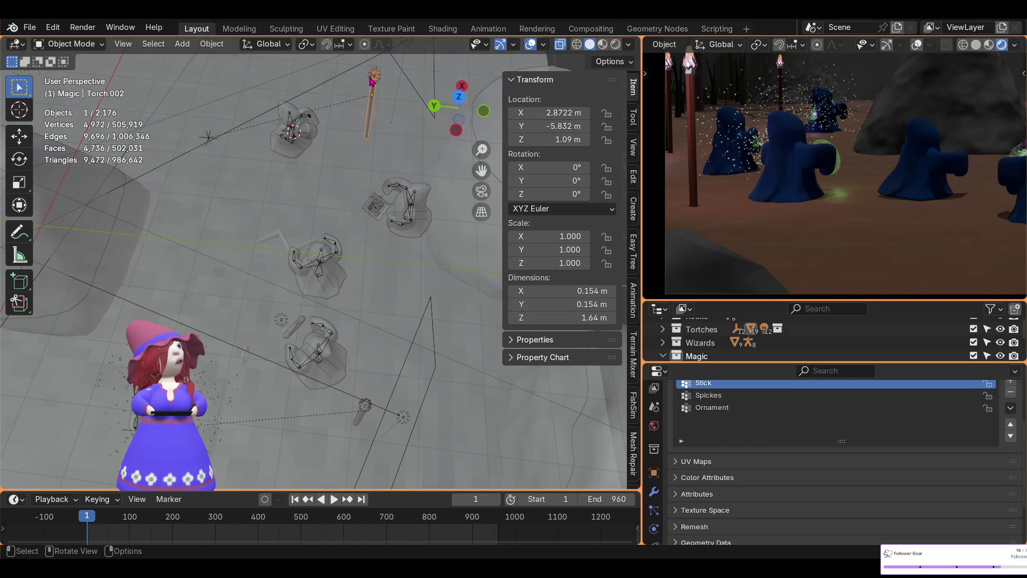
{"action": "left_click", "coordinate": [373, 77]}
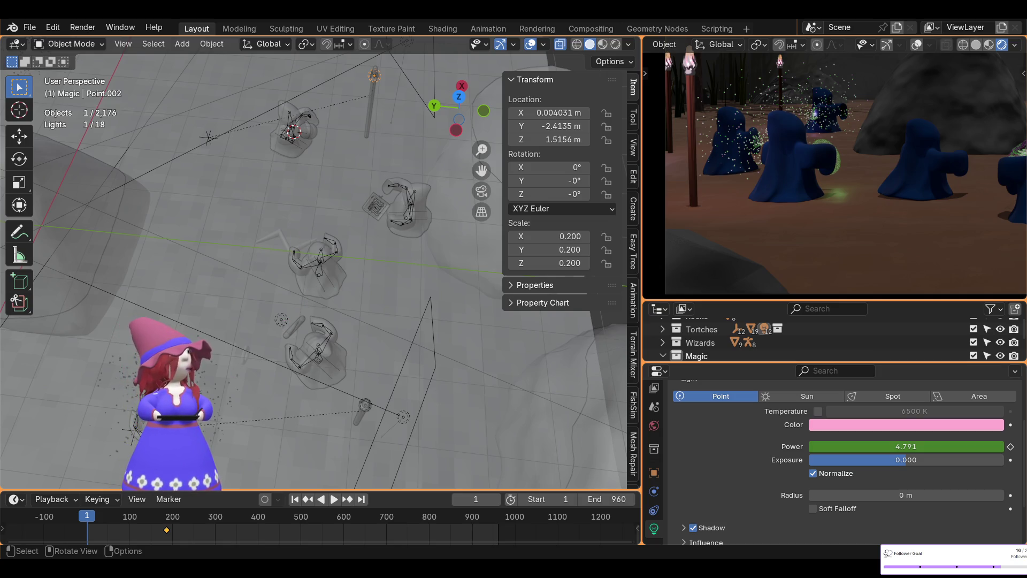
{"action": "left_click", "coordinate": [299, 332]}
{"action": "mouse_move", "coordinate": [299, 332]}
{"action": "middle_mouse_down"}
{"action": "mouse_move", "coordinate": [321, 342]}
{"action": "mouse_move", "coordinate": [349, 327]}
{"action": "mouse_move", "coordinate": [285, 306]}
{"action": "mouse_move", "coordinate": [413, 176]}
{"action": "middle_mouse_up"}
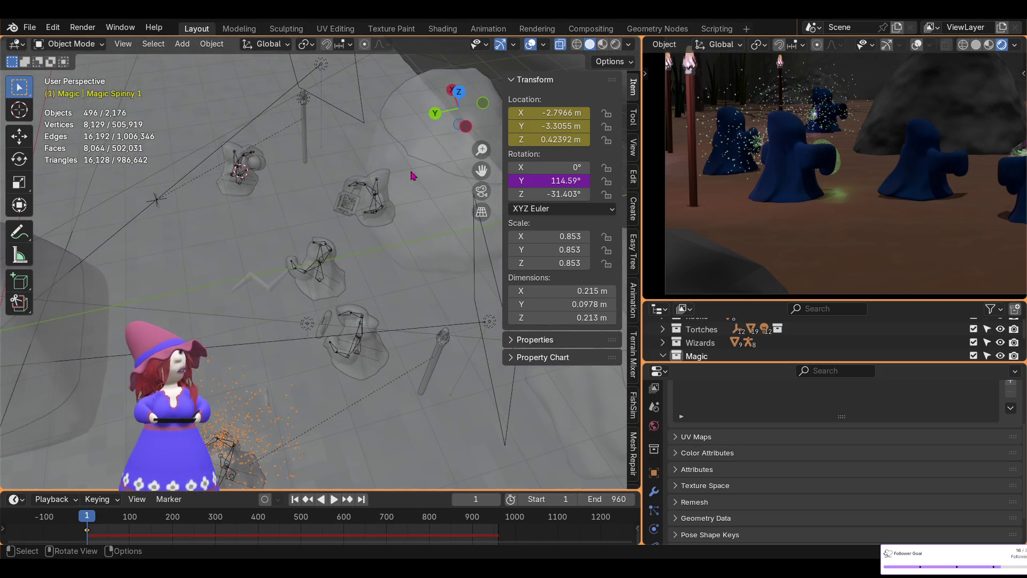
Move Magic Spinny 1 to X -2.9387 m, Y -2.9619 m from top view and keyframe its location
{"action": "left_click", "coordinate": [458, 96]}
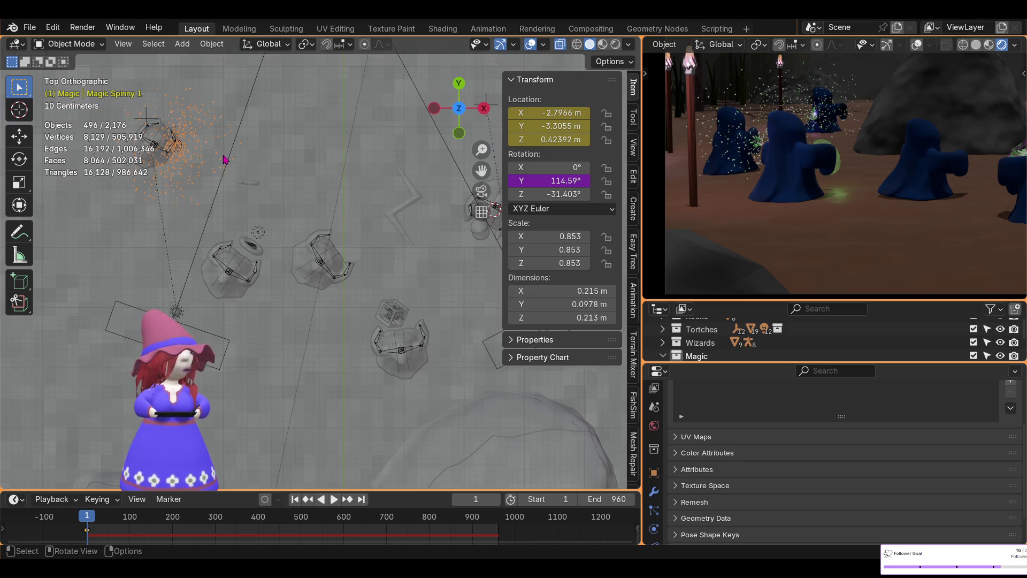
{"action": "key", "text": "KP_Decimal"}
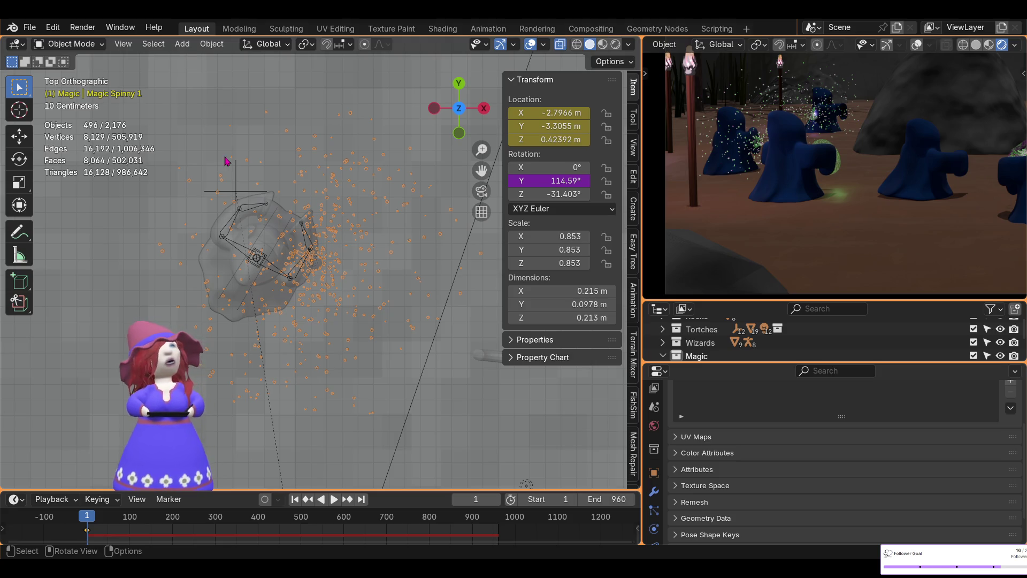
{"action": "scroll", "coordinate": [388, 263], "scroll_direction": "up", "scroll_amount": 2}
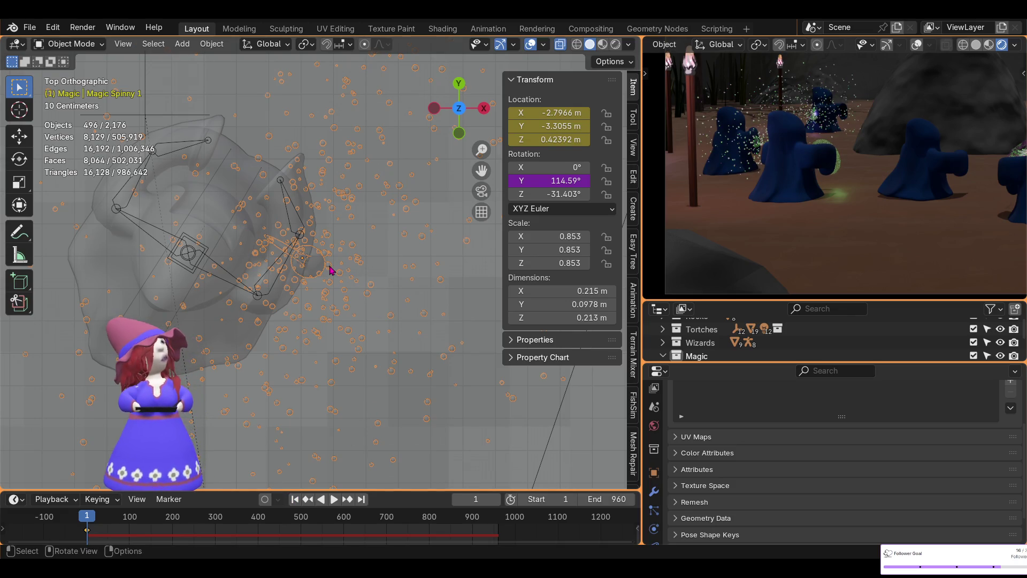
{"action": "key", "text": "g"}
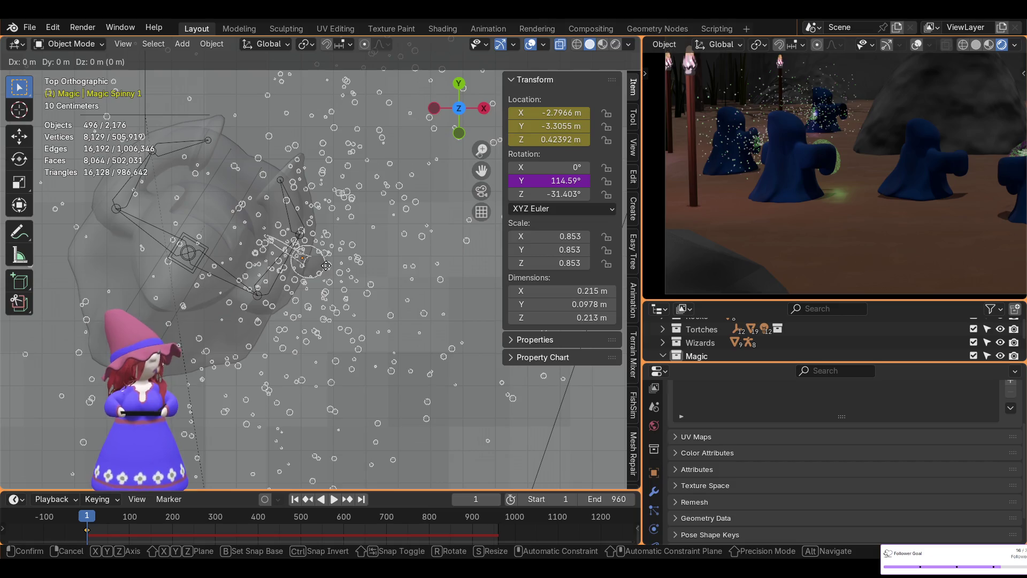
{"action": "key", "text": "shift+z"}
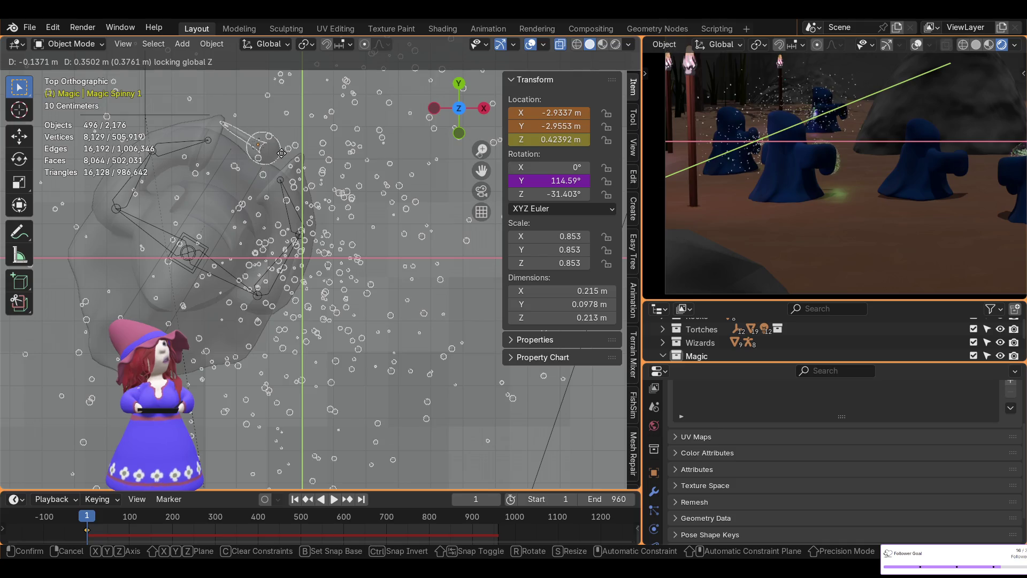
{"action": "left_click", "coordinate": [259, 146]}
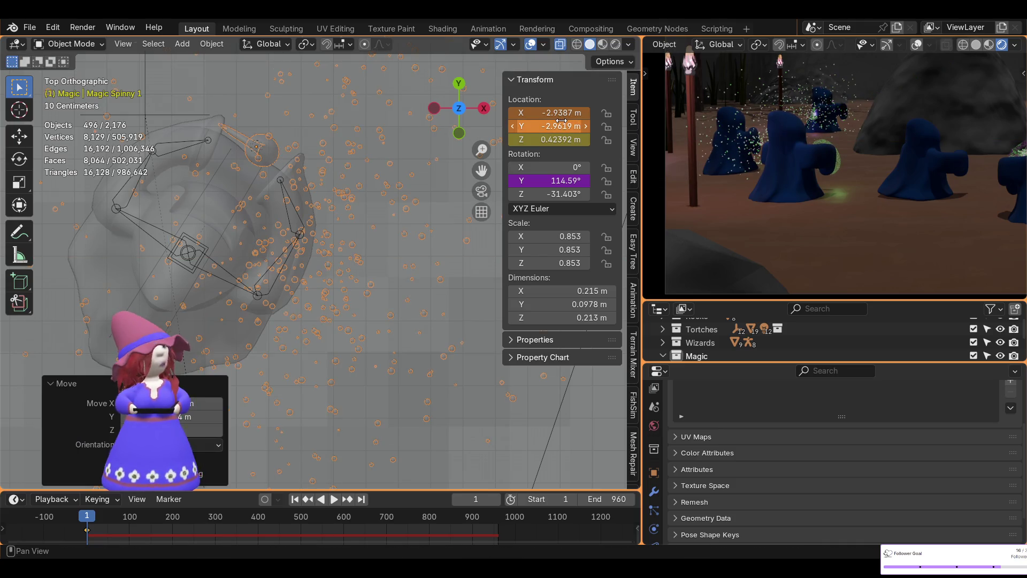
{"action": "key", "text": "i"}
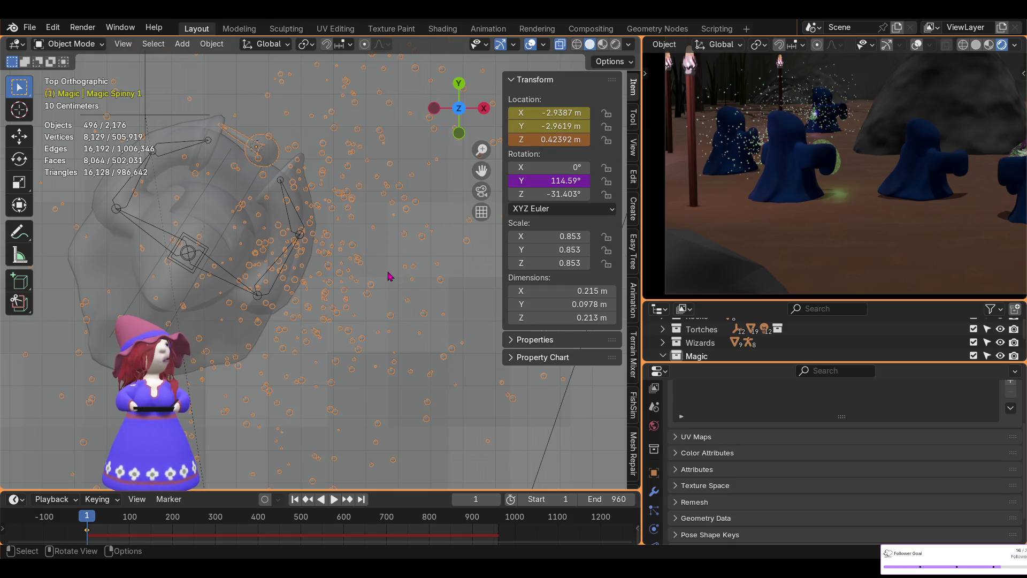
Preview the emitter's particles in playback from a perspective view
{"action": "key", "text": "space"}
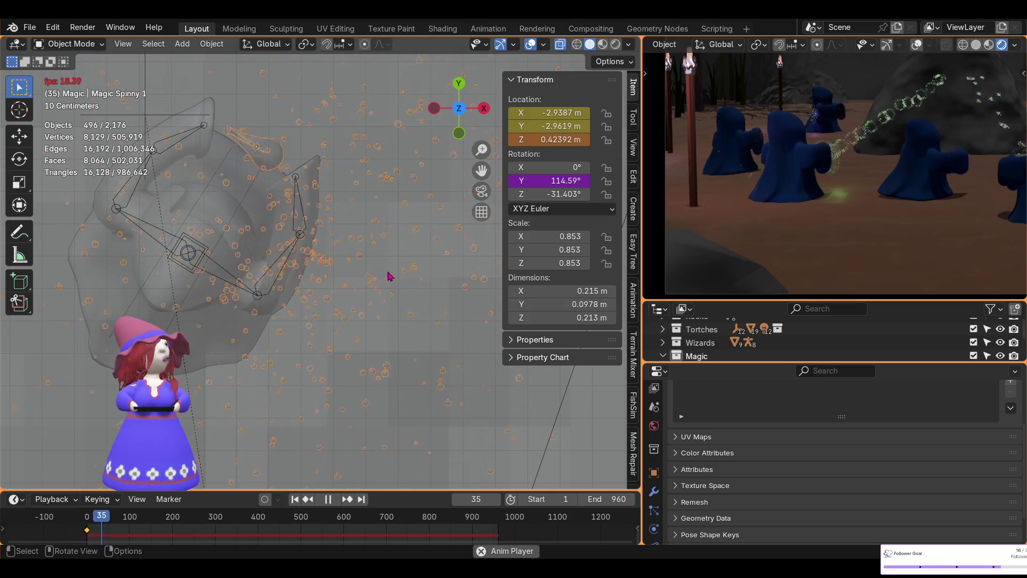
{"action": "key", "text": "space"}
{"action": "mouse_move", "coordinate": [376, 260]}
{"action": "middle_mouse_down"}
{"action": "mouse_move", "coordinate": [436, 187]}
{"action": "mouse_move", "coordinate": [437, 147]}
{"action": "mouse_move", "coordinate": [360, 302]}
{"action": "middle_mouse_up"}
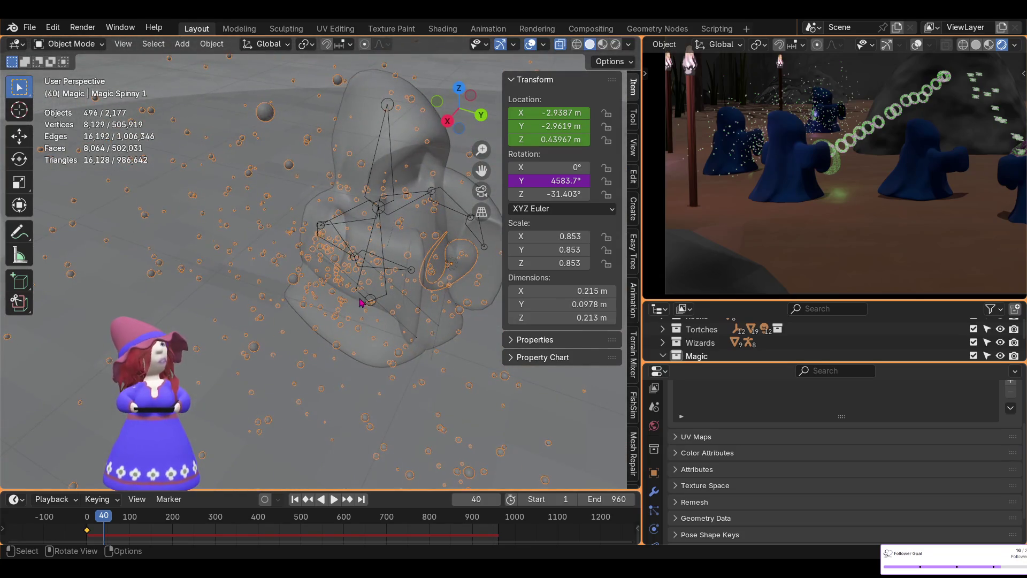
{"action": "mouse_move", "coordinate": [474, 255]}
{"action": "middle_mouse_down", "text": "shift"}
{"action": "mouse_move", "coordinate": [406, 230]}
{"action": "mouse_move", "coordinate": [343, 182]}
{"action": "mouse_move", "coordinate": [336, 229]}
{"action": "middle_mouse_up", "text": "shift"}
{"action": "key", "text": "space"}
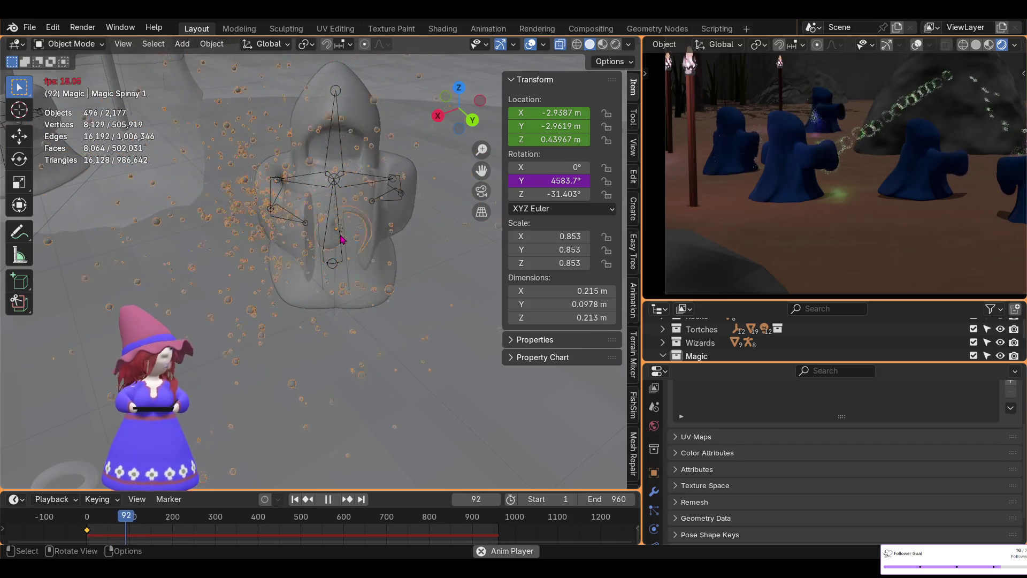
{"action": "key", "text": "space"}
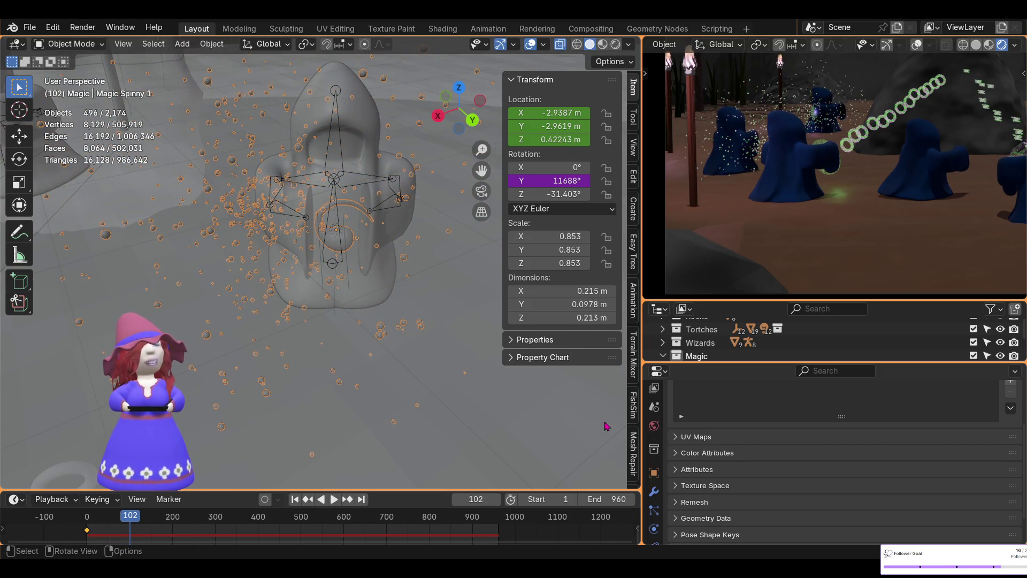
Delete Magic Spinny 1's old particle bake in the Cache settings
{"action": "left_click", "coordinate": [654, 510]}
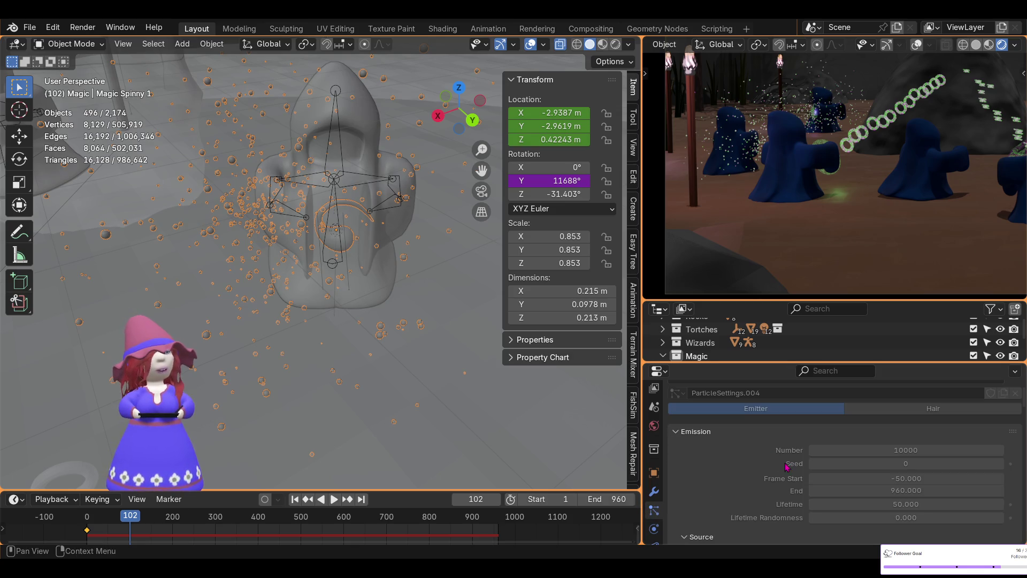
{"action": "scroll", "coordinate": [799, 473], "scroll_direction": "down", "scroll_amount": 10}
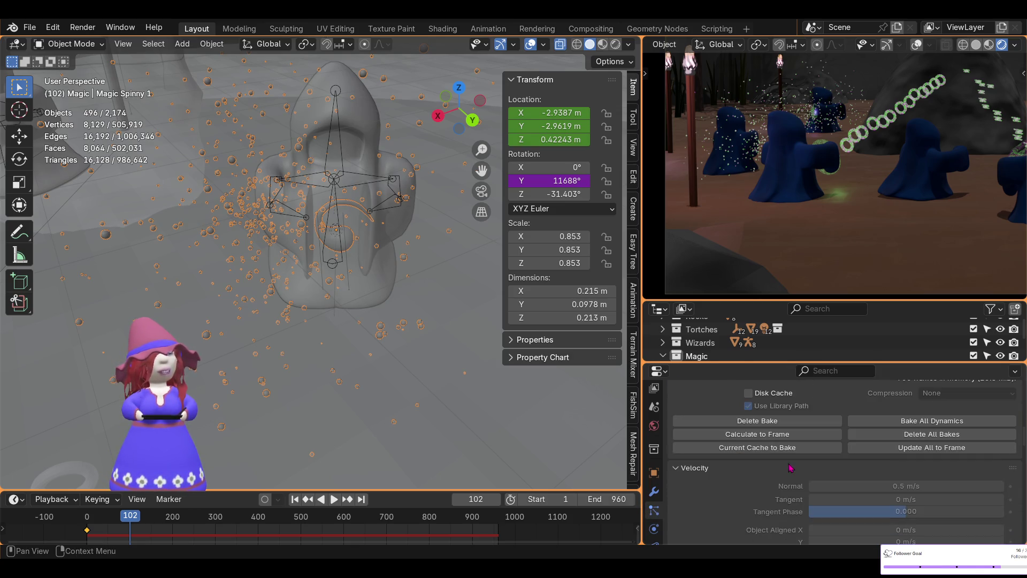
{"action": "scroll", "coordinate": [800, 450], "scroll_direction": "up", "scroll_amount": 2}
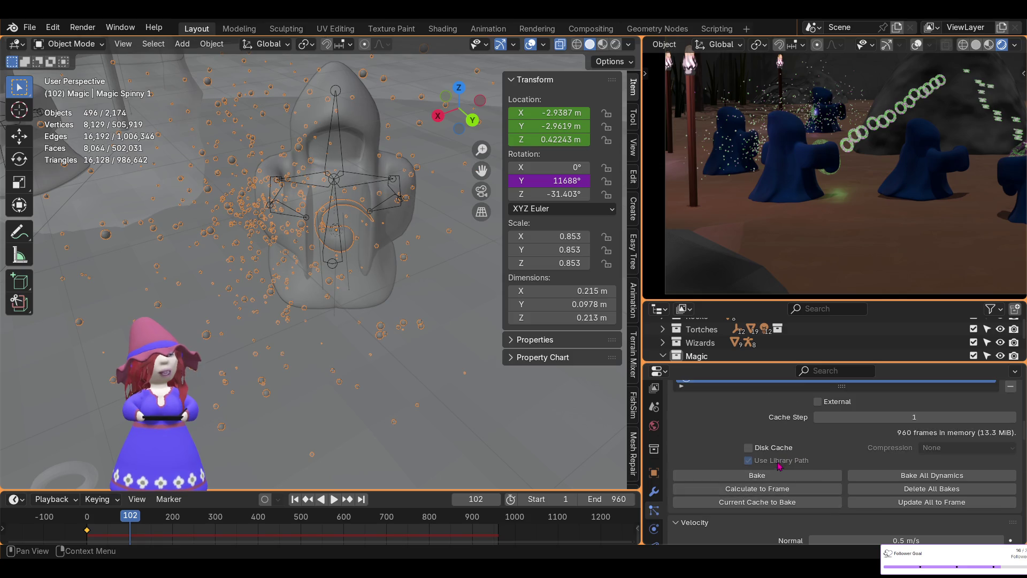
{"action": "left_click", "coordinate": [760, 476]}
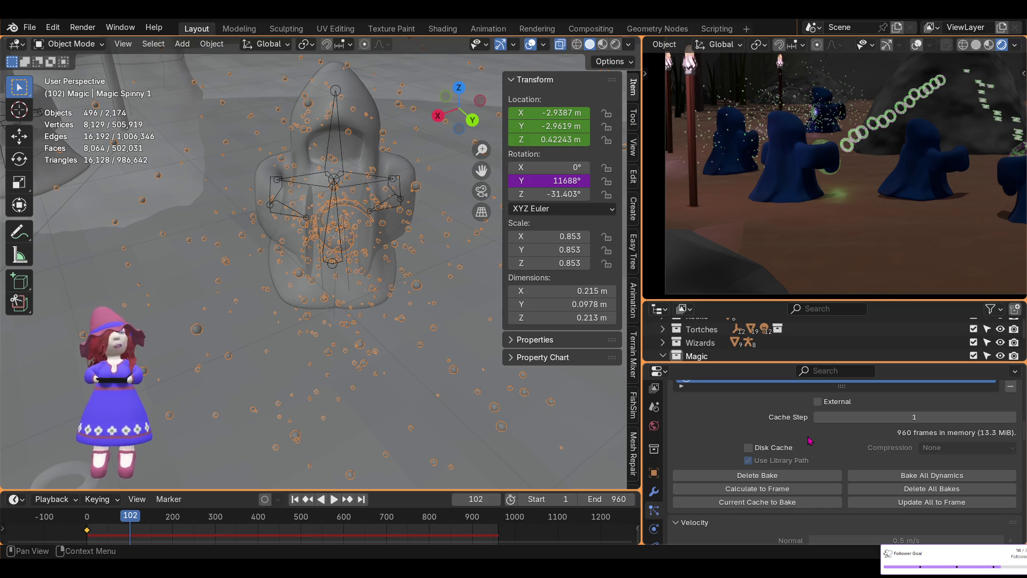
Preview the re-baked Magic Spinny 1 particles, stopping at frame 517 and returning to frame 1
{"action": "left_click", "coordinate": [334, 500]}
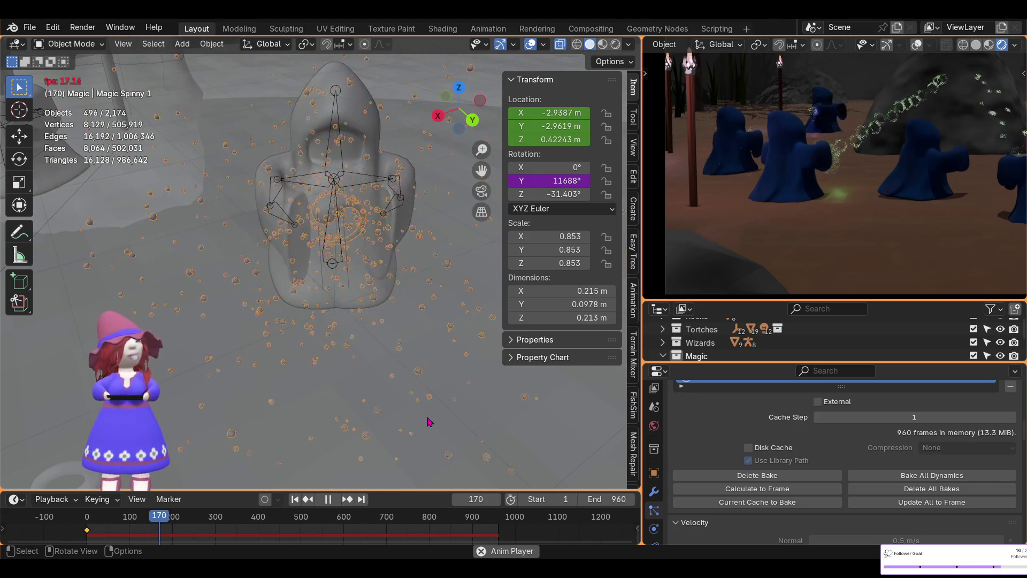
{"action": "left_click", "coordinate": [328, 499]}
{"action": "left_click", "coordinate": [295, 499]}
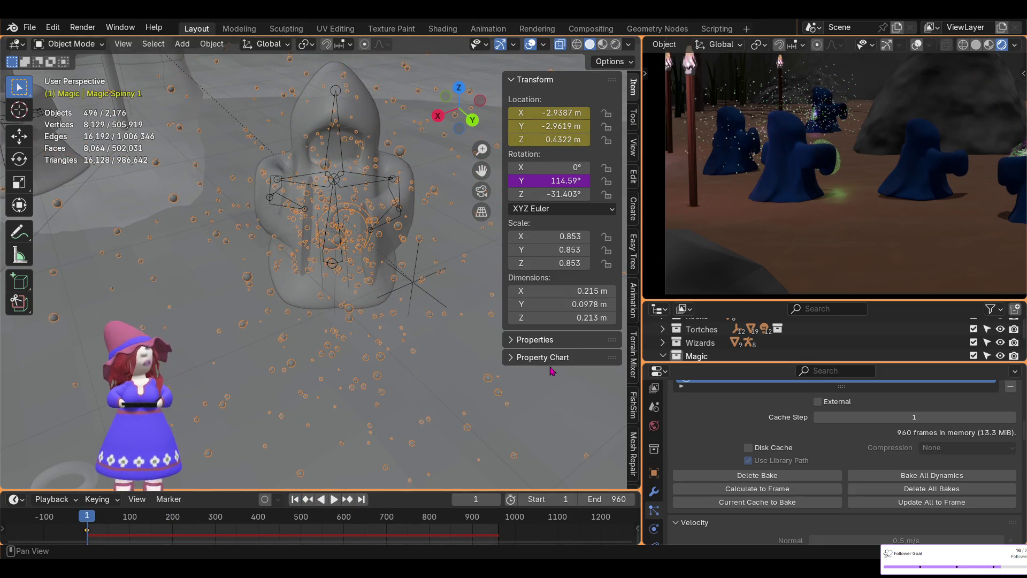
{"action": "mouse_move", "coordinate": [939, 217]}
{"action": "middle_mouse_down"}
{"action": "mouse_move", "coordinate": [715, 232]}
{"action": "mouse_move", "coordinate": [866, 206]}
{"action": "mouse_move", "coordinate": [821, 269]}
{"action": "middle_mouse_up"}
{"action": "key", "text": "space"}
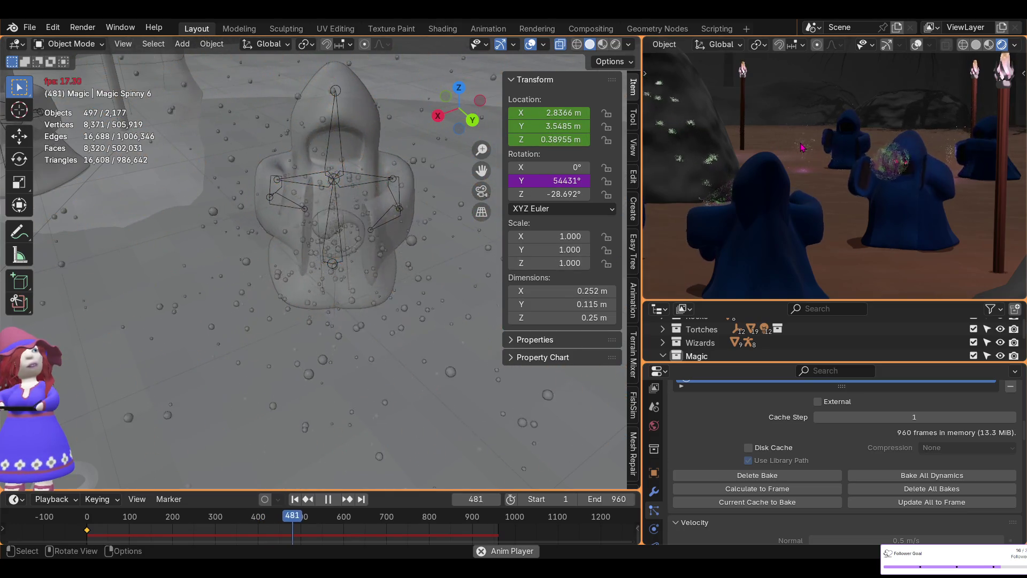
{"action": "left_click", "coordinate": [328, 499]}
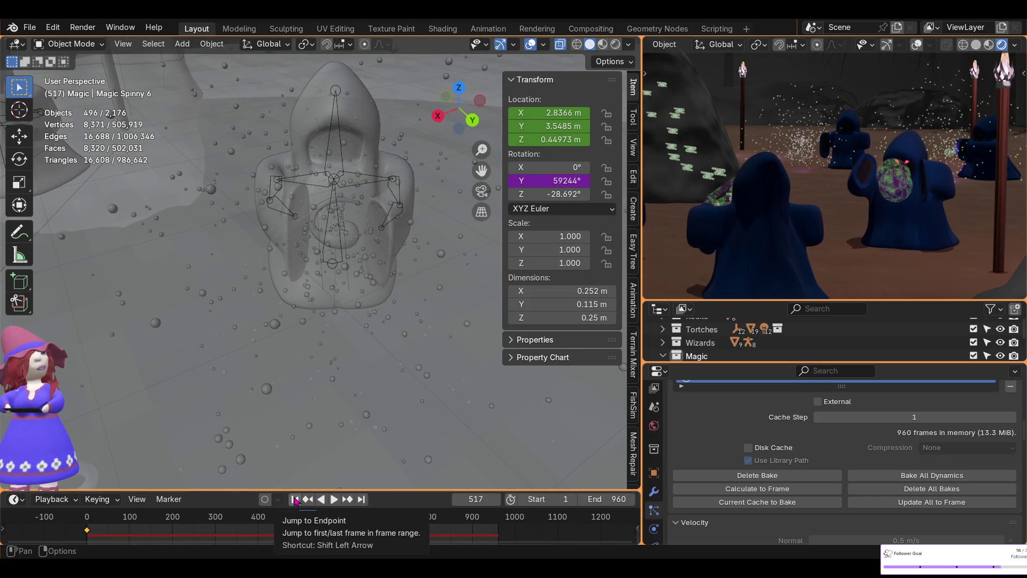
{"action": "left_click", "coordinate": [296, 499]}
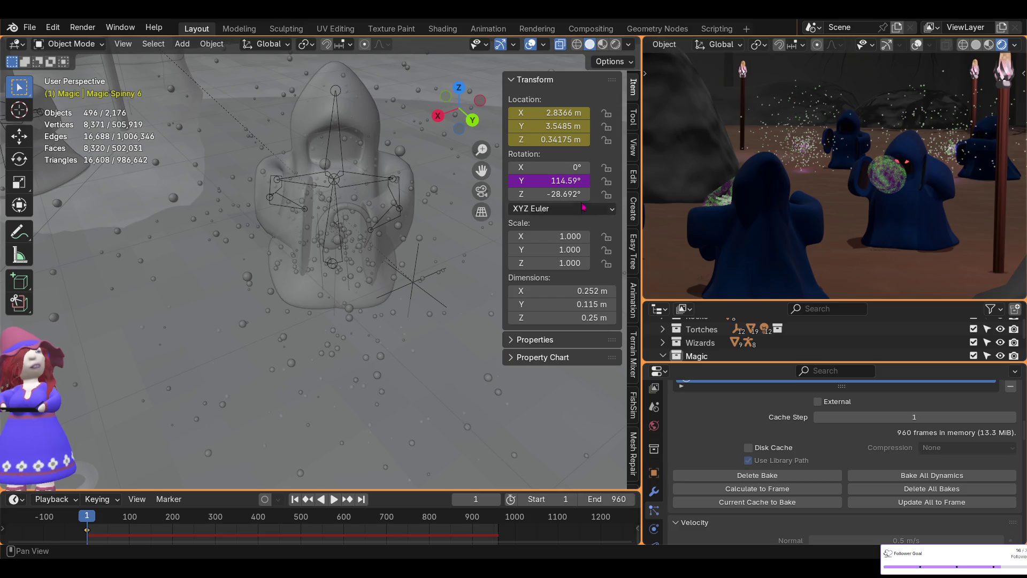
{"action": "scroll", "coordinate": [343, 270], "scroll_direction": "down", "scroll_amount": 6}
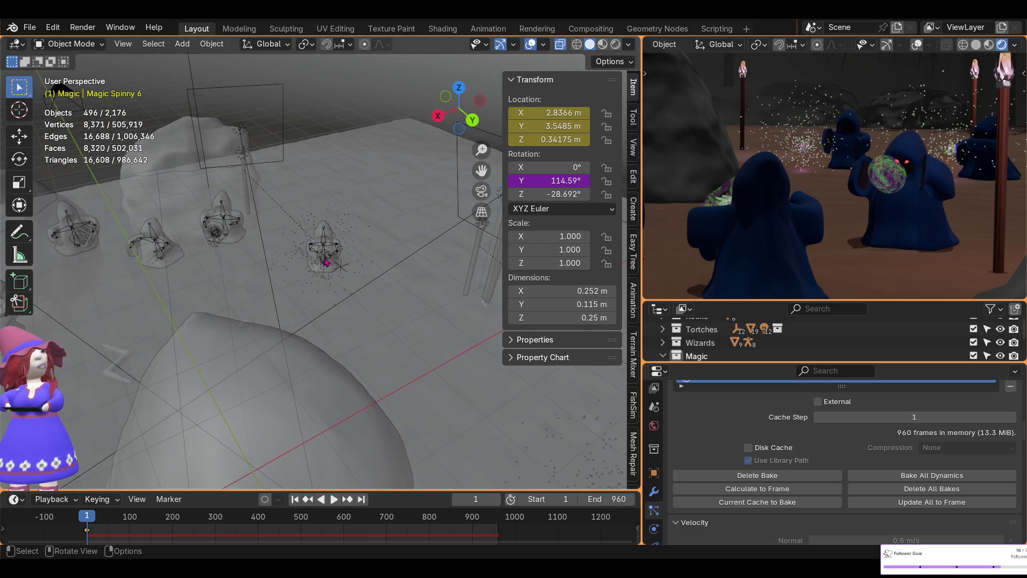
Orbit around the ritual scene, then switch to top view framed on Magic Spinny 6
{"action": "mouse_move", "coordinate": [174, 334]}
{"action": "middle_mouse_down"}
{"action": "mouse_move", "coordinate": [234, 355]}
{"action": "mouse_move", "coordinate": [395, 206]}
{"action": "mouse_move", "coordinate": [339, 298]}
{"action": "mouse_move", "coordinate": [266, 292]}
{"action": "middle_mouse_up"}
{"action": "mouse_move", "coordinate": [303, 254]}
{"action": "middle_mouse_down"}
{"action": "mouse_move", "coordinate": [328, 289]}
{"action": "mouse_move", "coordinate": [280, 324]}
{"action": "mouse_move", "coordinate": [97, 278]}
{"action": "mouse_move", "coordinate": [251, 321]}
{"action": "mouse_move", "coordinate": [328, 310]}
{"action": "middle_mouse_up"}
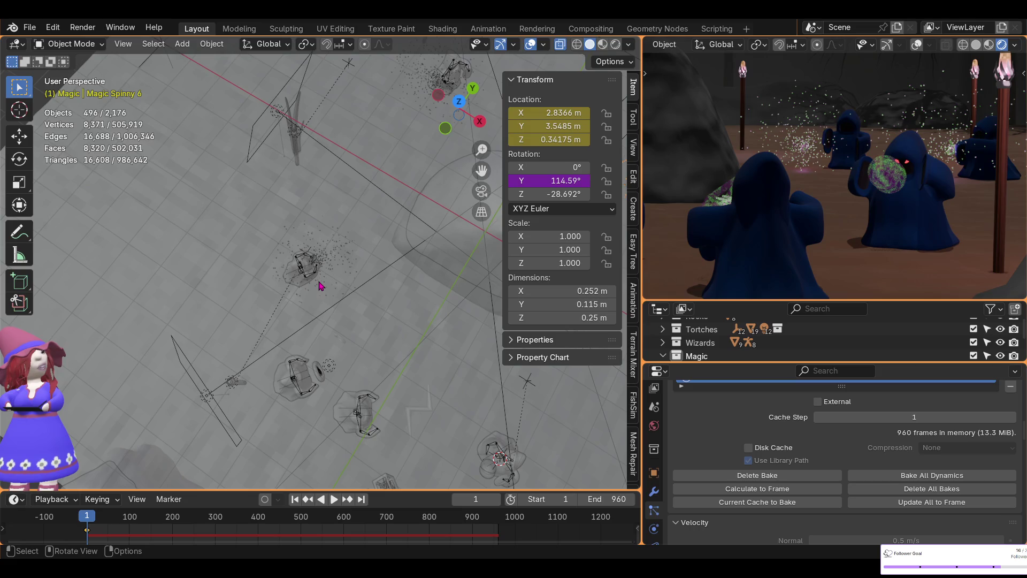
{"action": "scroll", "coordinate": [368, 371], "scroll_direction": "down", "scroll_amount": 3}
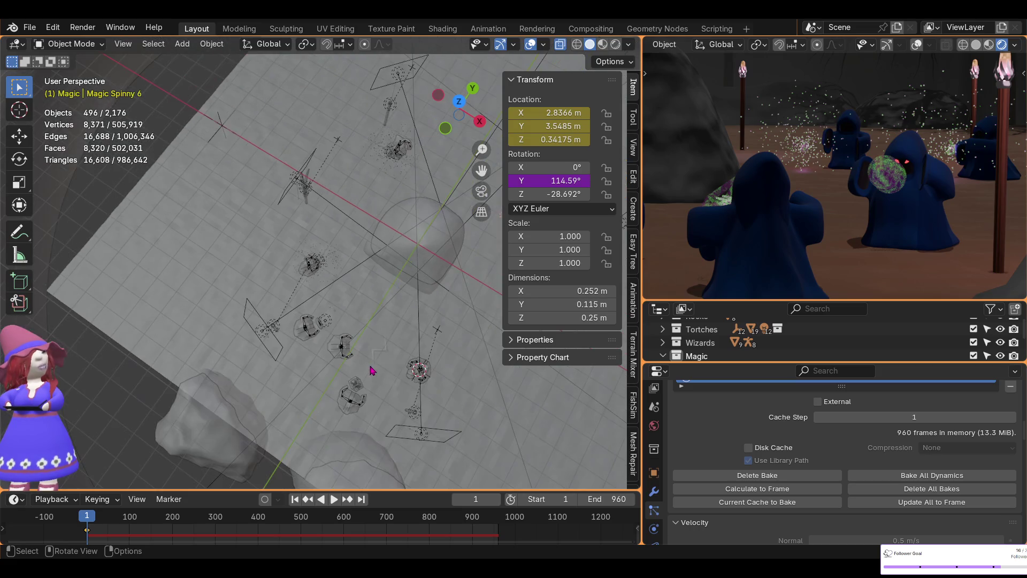
{"action": "middle_click_drag", "start_coordinate": [426, 394], "coordinate": [368, 345]}
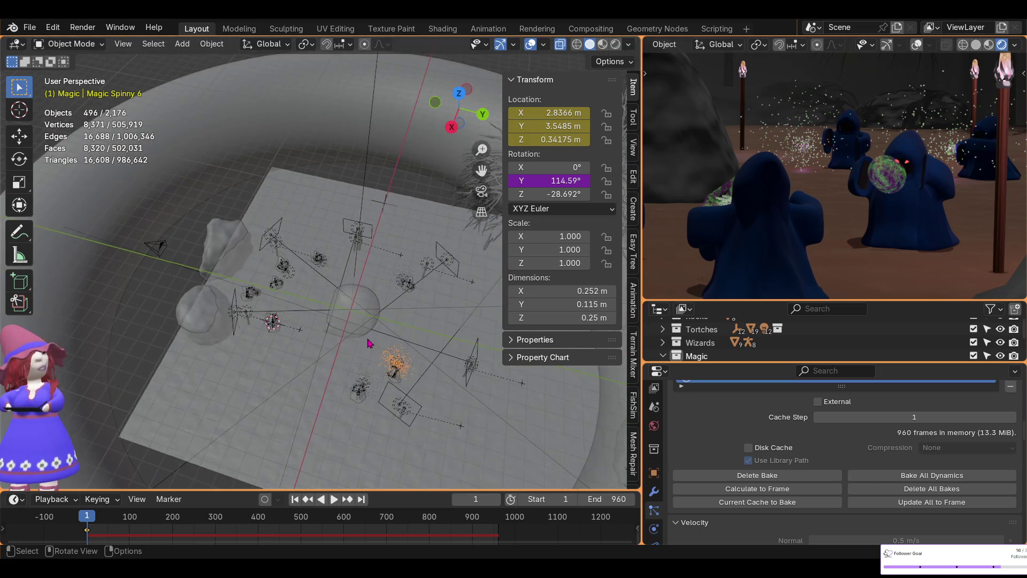
{"action": "left_click", "coordinate": [458, 100]}
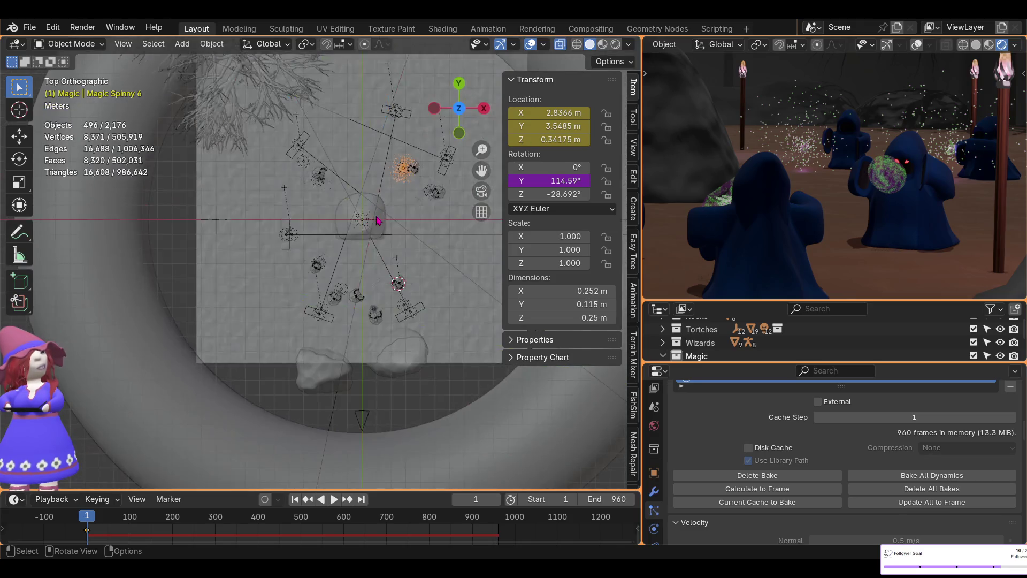
{"action": "key", "text": "KP_Decimal"}
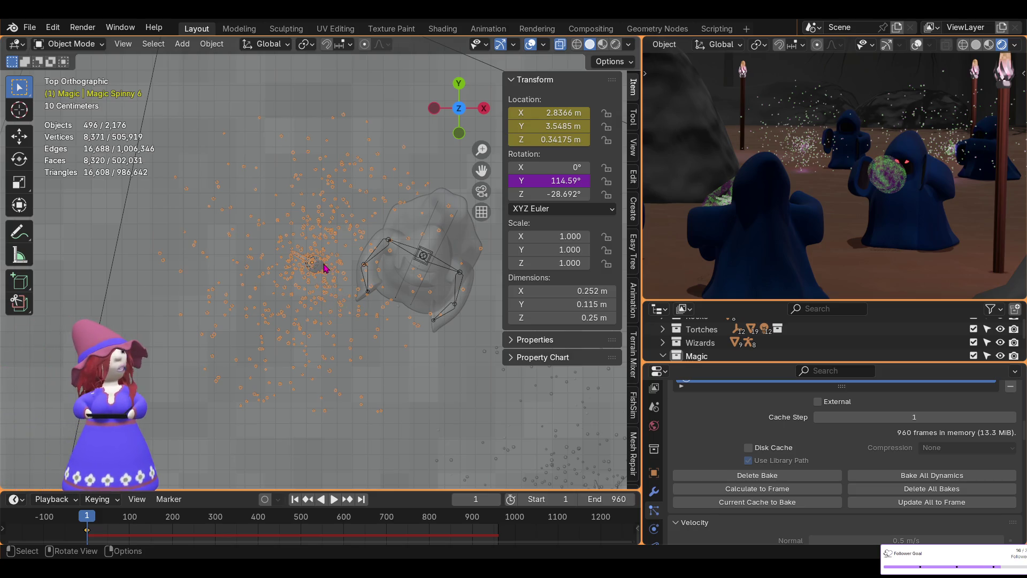
Slide Magic Spinny 6 across the ground with its height locked and keyframe its new location
{"action": "left_click", "coordinate": [323, 271]}
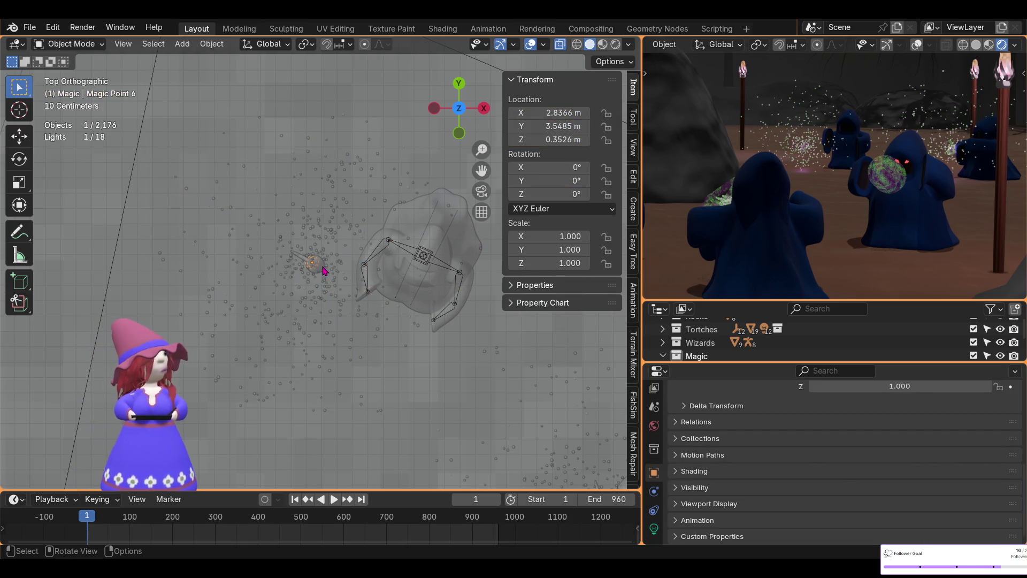
{"action": "left_click", "coordinate": [323, 272]}
{"action": "key", "text": "g"}
{"action": "key", "text": "shift+z"}
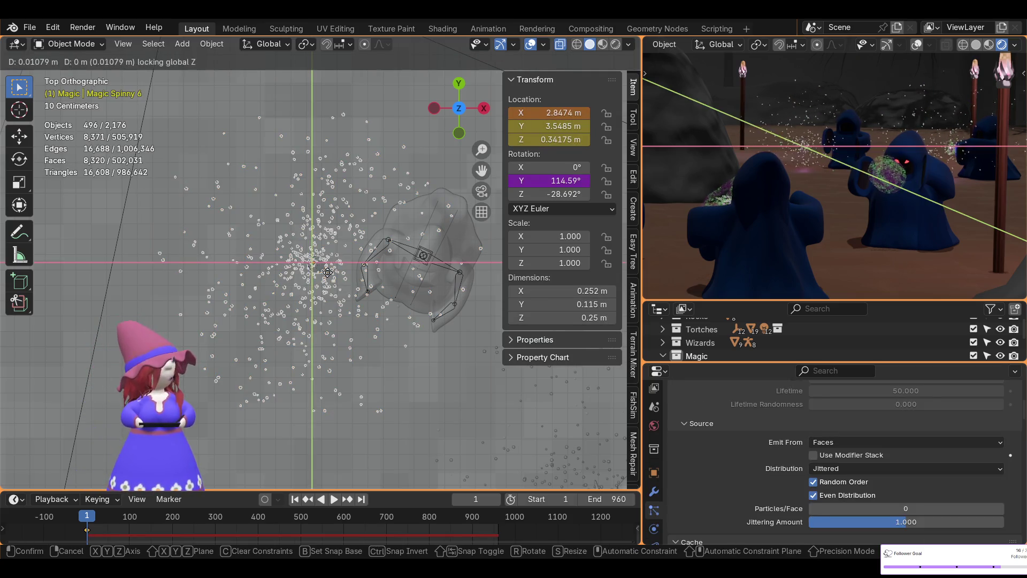
{"action": "left_click", "coordinate": [417, 327]}
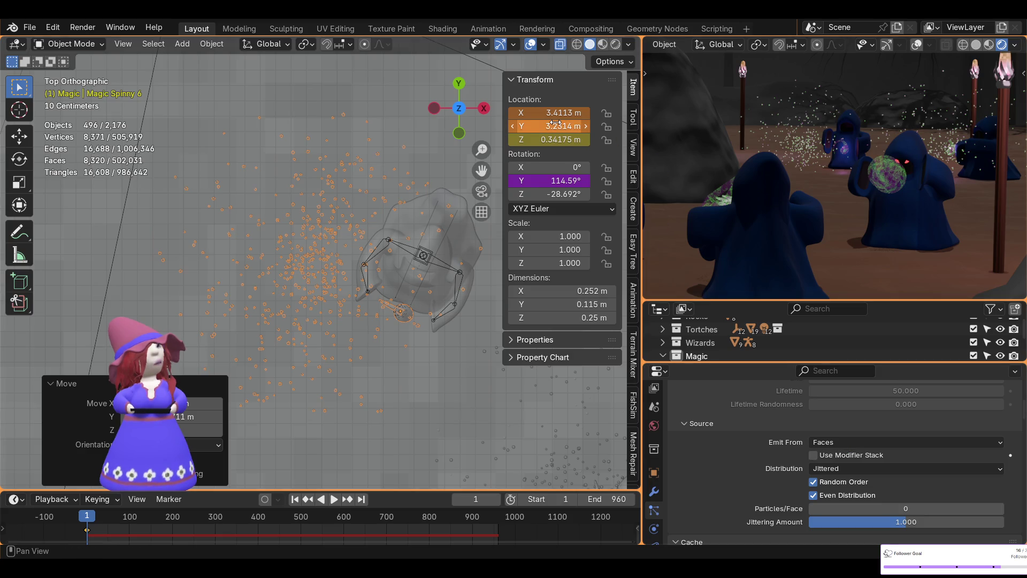
{"action": "key", "text": "i"}
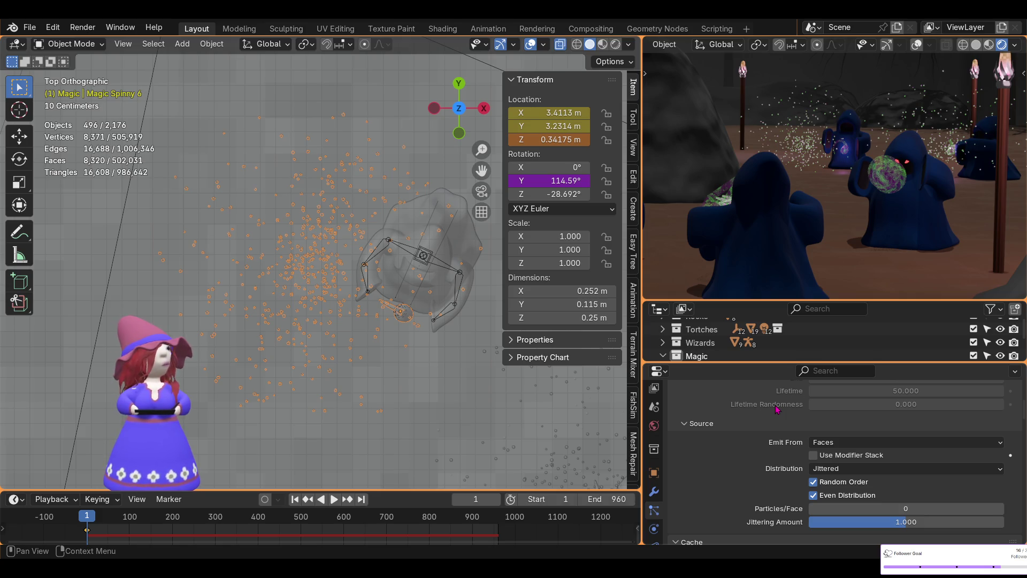
Delete Magic Spinny 6's existing particle bake in the Cache panel
{"action": "scroll", "coordinate": [801, 464], "scroll_direction": "down", "scroll_amount": 4}
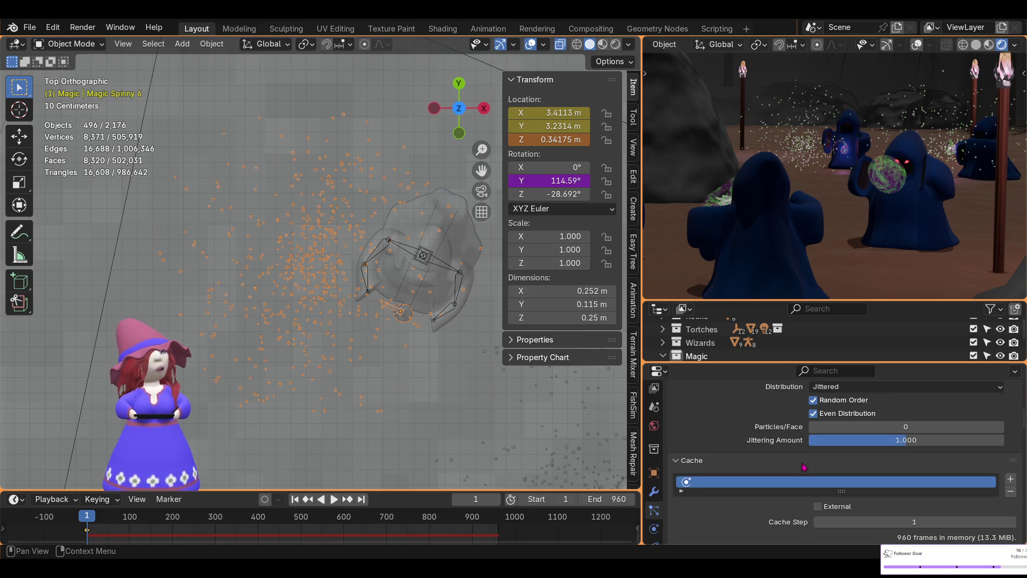
{"action": "scroll", "coordinate": [805, 467], "scroll_direction": "down", "scroll_amount": 3}
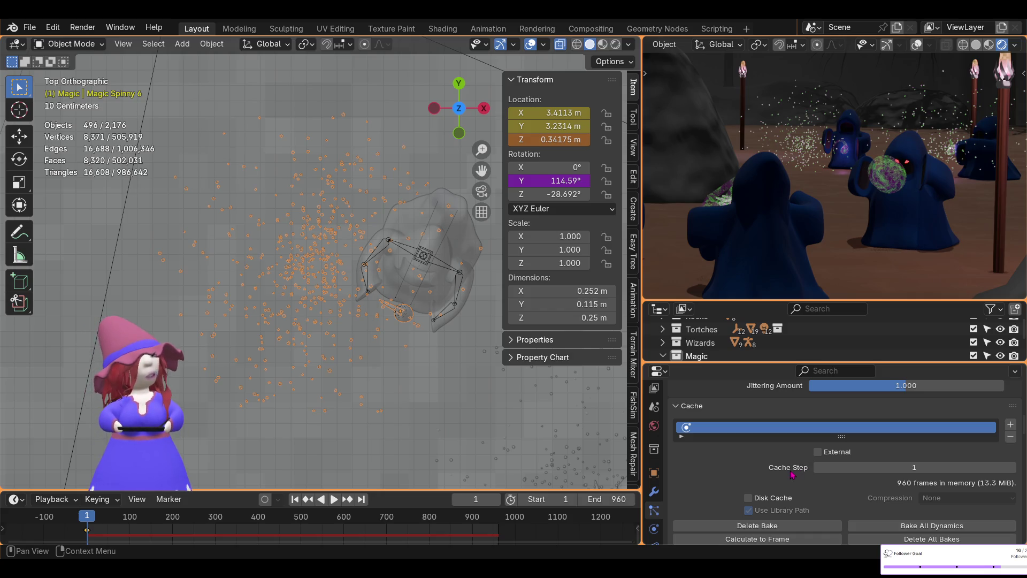
{"action": "scroll", "coordinate": [792, 475], "scroll_direction": "down", "scroll_amount": 4}
{"action": "left_click", "coordinate": [758, 444]}
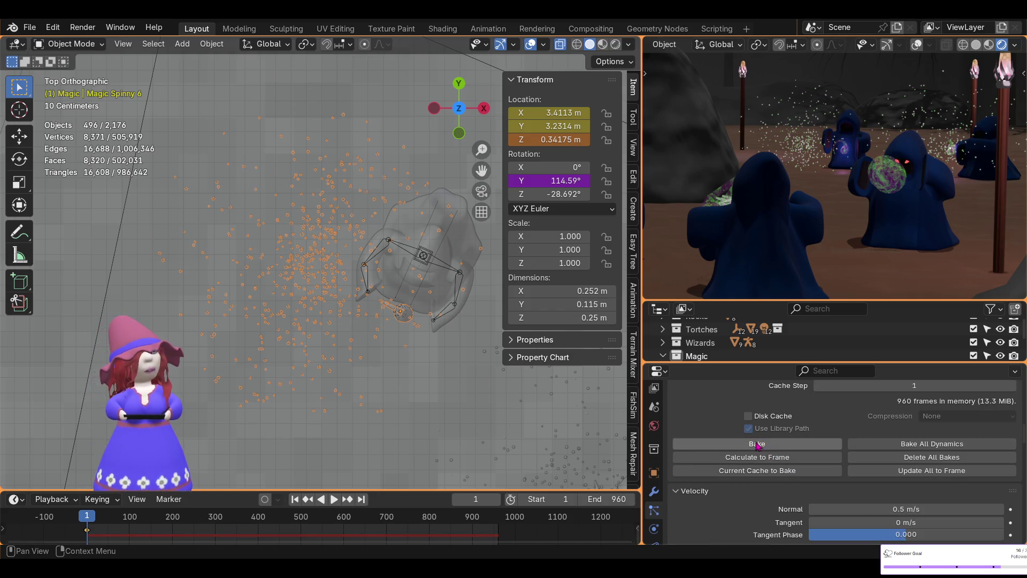
Bake Magic Spinny 6's particles across all 960 frames and start playback to check them
{"action": "left_click", "coordinate": [760, 445]}
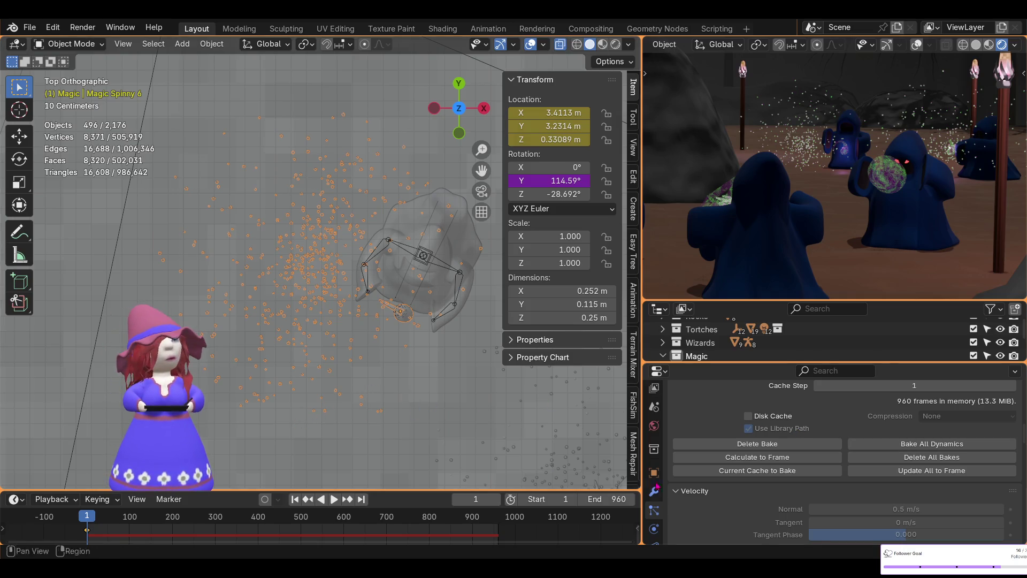
{"action": "left_click", "coordinate": [334, 499]}
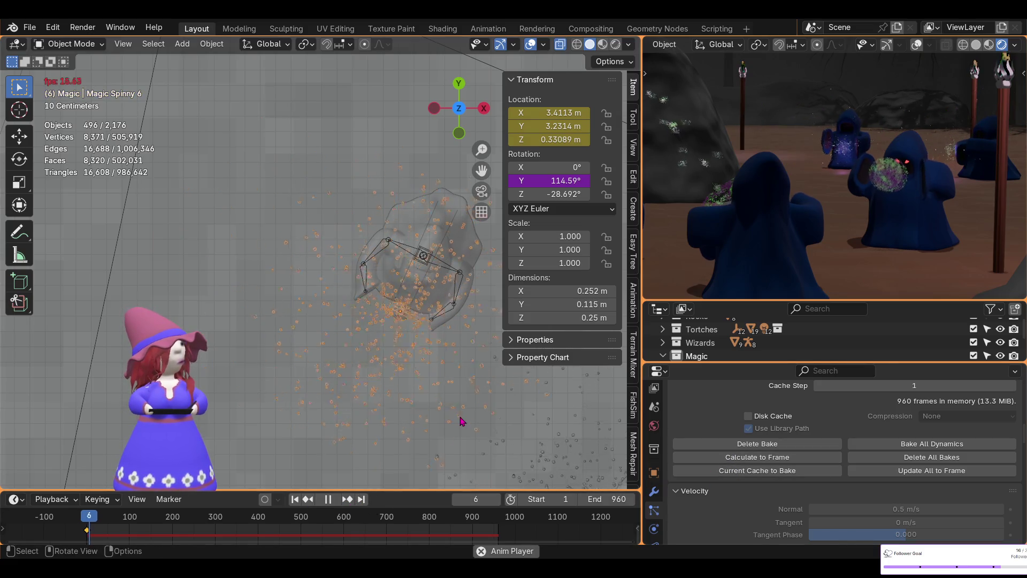
Stop playback at frame 1, select Magic Spinny 5, and set the right viewport to solid shading
{"action": "mouse_move", "coordinate": [428, 391]}
{"action": "middle_mouse_down", "text": "shift"}
{"action": "mouse_move", "coordinate": [359, 365]}
{"action": "mouse_move", "coordinate": [321, 333]}
{"action": "middle_mouse_up", "text": "shift"}
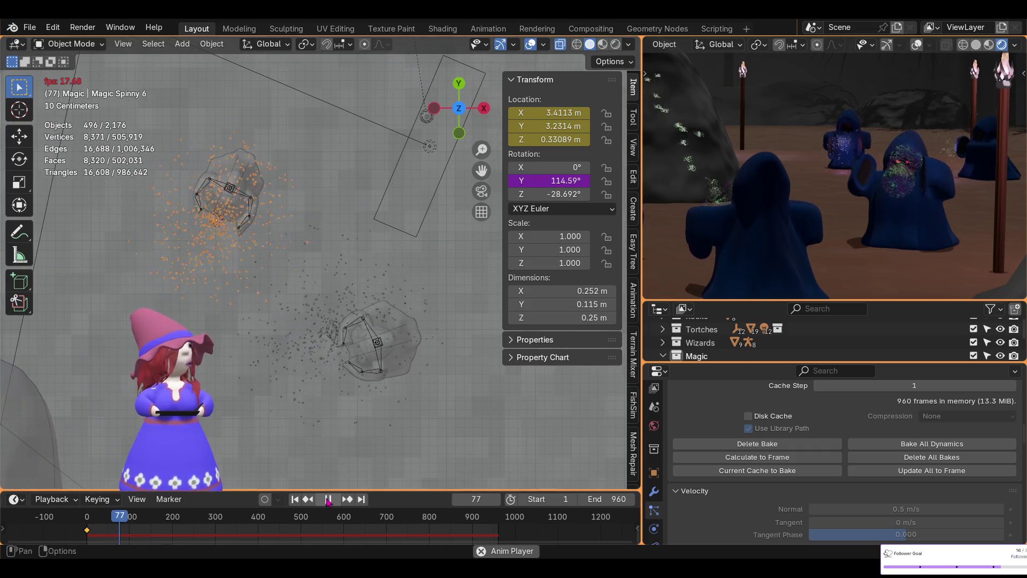
{"action": "key", "text": "Escape"}
{"action": "scroll", "coordinate": [334, 383], "scroll_direction": "up", "scroll_amount": 3}
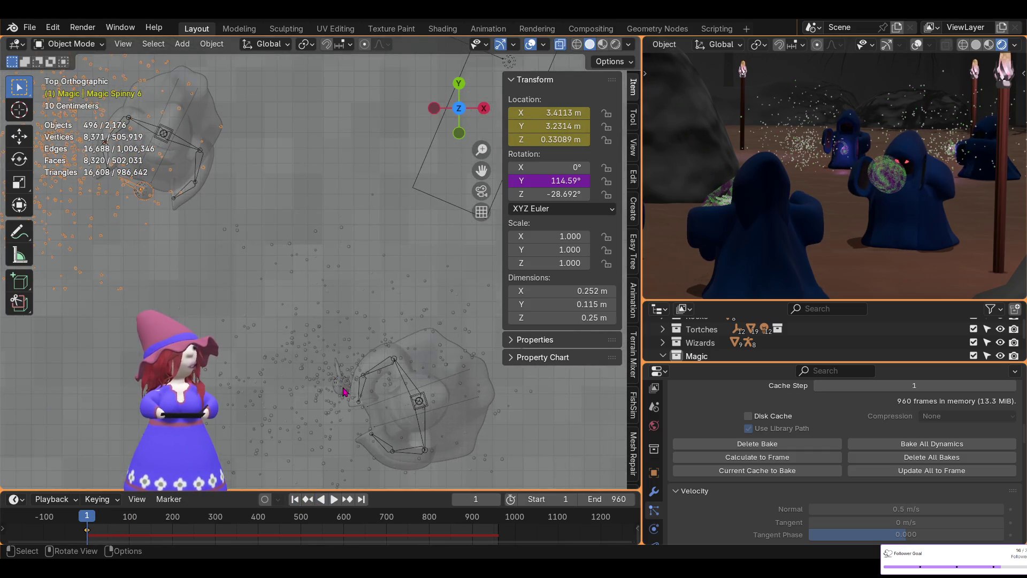
{"action": "left_click", "coordinate": [345, 395]}
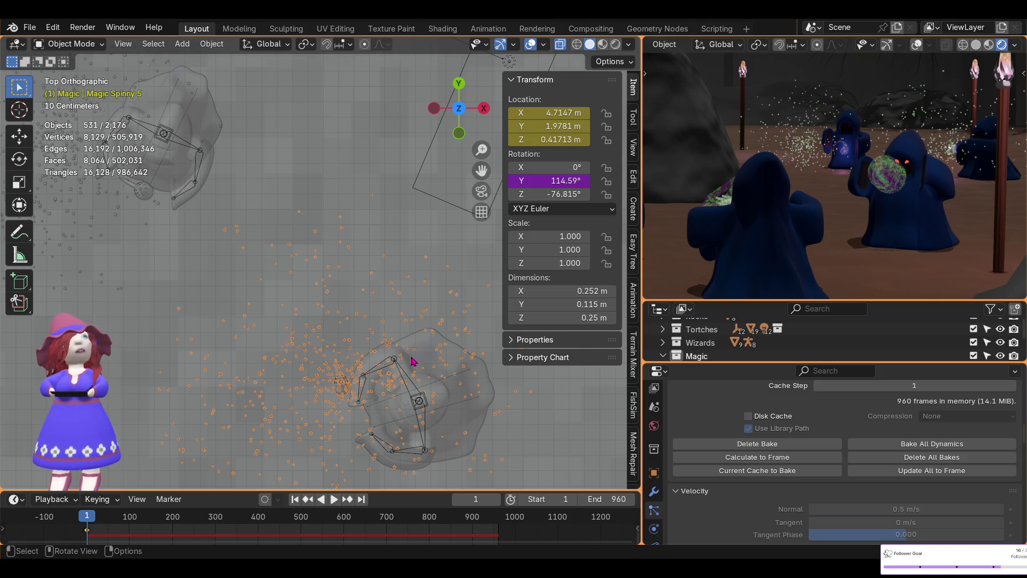
{"action": "left_click", "coordinate": [976, 46]}
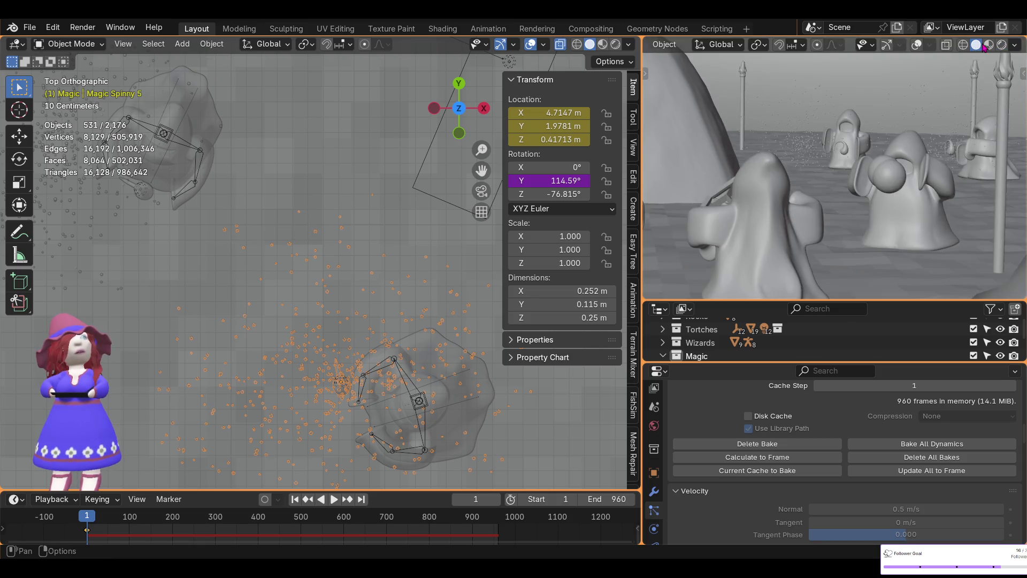
Join the right viewport into the Outliner, then replay Magic Spinny 5's particles from frame 1
{"action": "left_click_drag", "start_coordinate": [646, 305], "coordinate": [652, 288]}
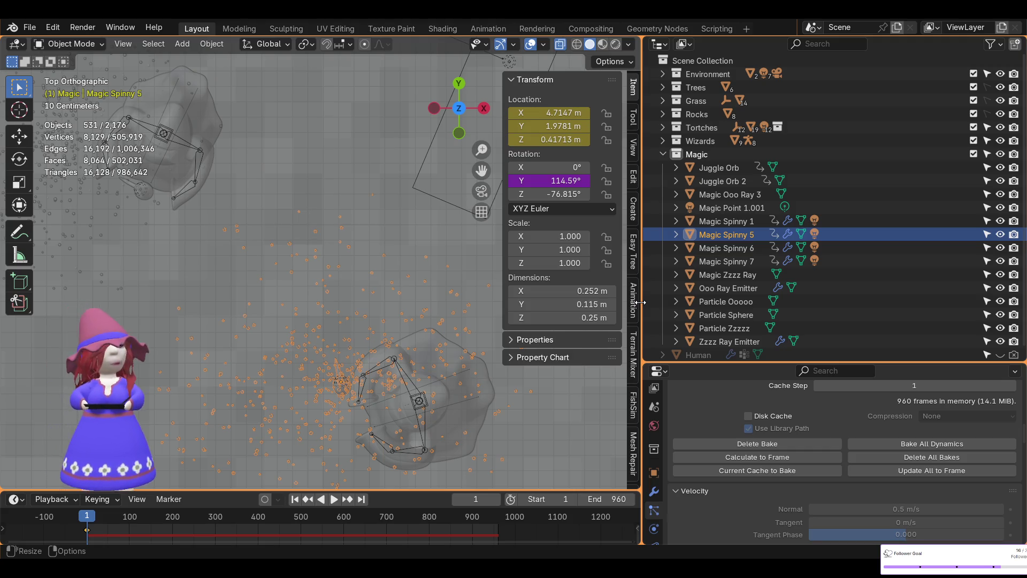
{"action": "mouse_move", "coordinate": [238, 191]}
{"action": "middle_mouse_down", "text": "shift"}
{"action": "mouse_move", "coordinate": [297, 199]}
{"action": "mouse_move", "coordinate": [373, 234]}
{"action": "middle_mouse_up", "text": "shift"}
{"action": "key", "text": "space"}
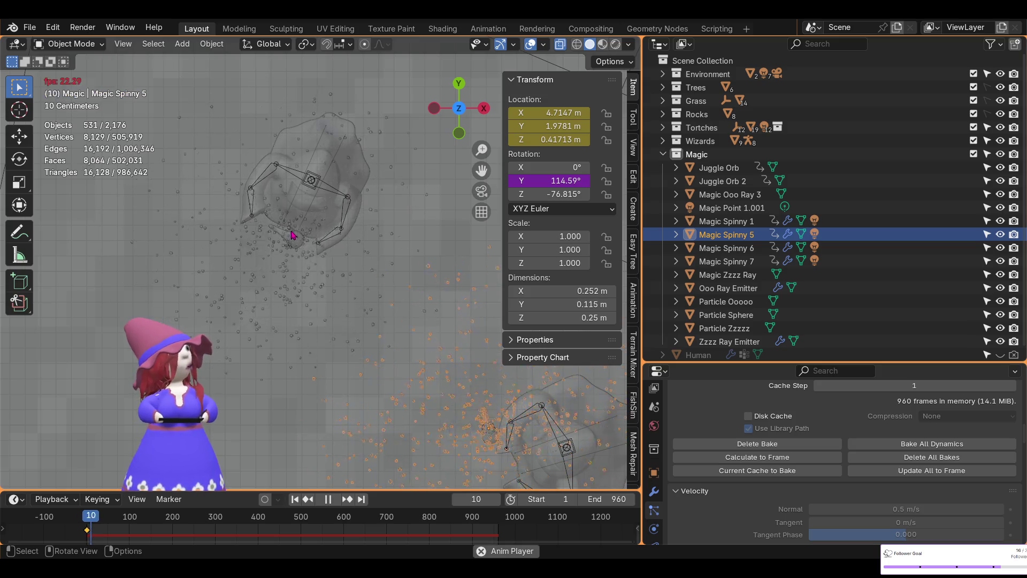
{"action": "key", "text": "space"}
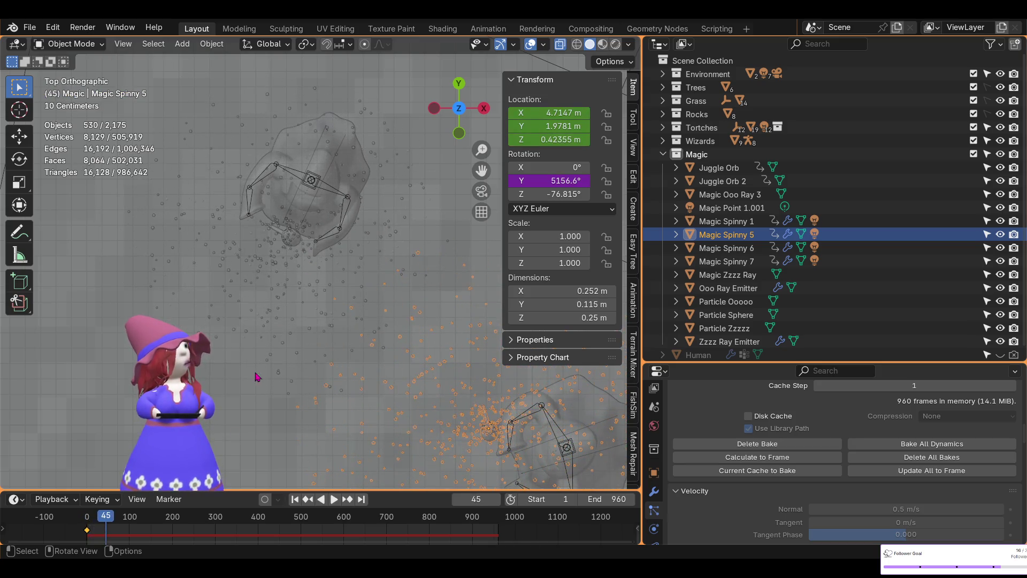
{"action": "left_click", "coordinate": [294, 500]}
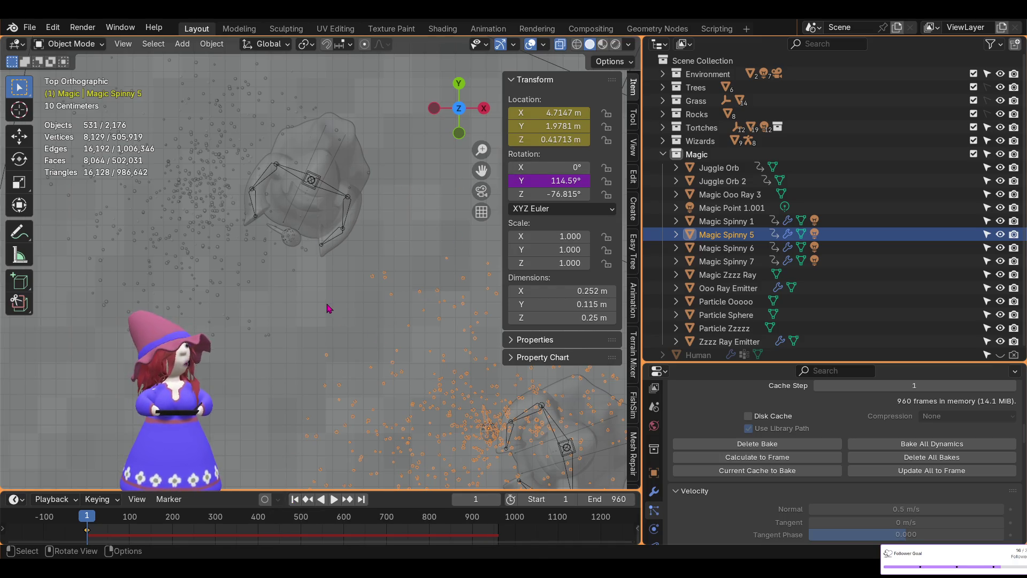
{"action": "key", "text": "space"}
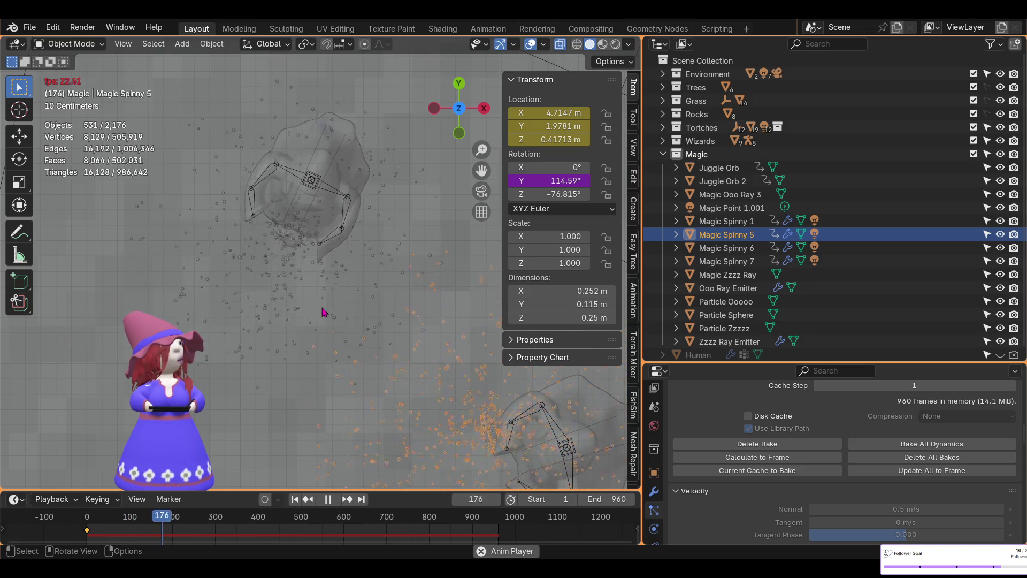
Pause at frame 229 and slide Magic Spinny 5 along the ground plane with its height locked
{"action": "left_click", "coordinate": [328, 499]}
{"action": "mouse_move", "coordinate": [375, 435]}
{"action": "middle_mouse_down", "text": "shift"}
{"action": "mouse_move", "coordinate": [276, 269]}
{"action": "mouse_move", "coordinate": [225, 275]}
{"action": "middle_mouse_up", "text": "shift"}
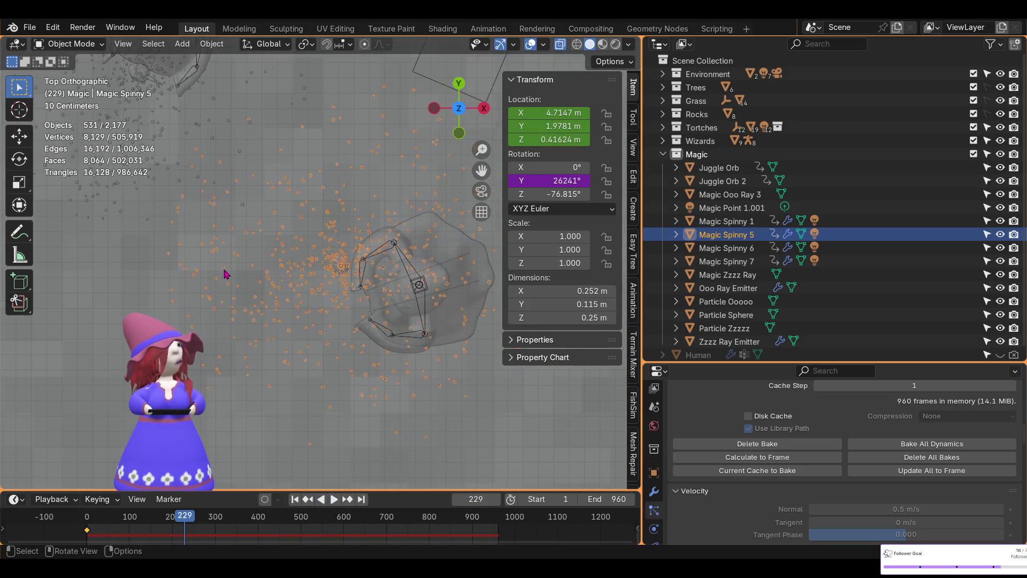
{"action": "left_click", "coordinate": [342, 264]}
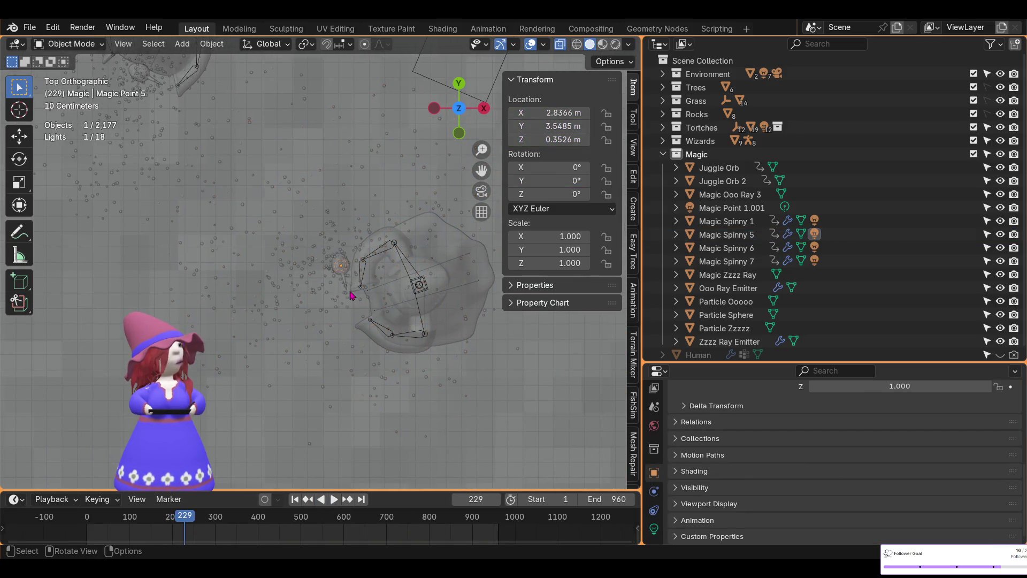
{"action": "left_click", "coordinate": [340, 262]}
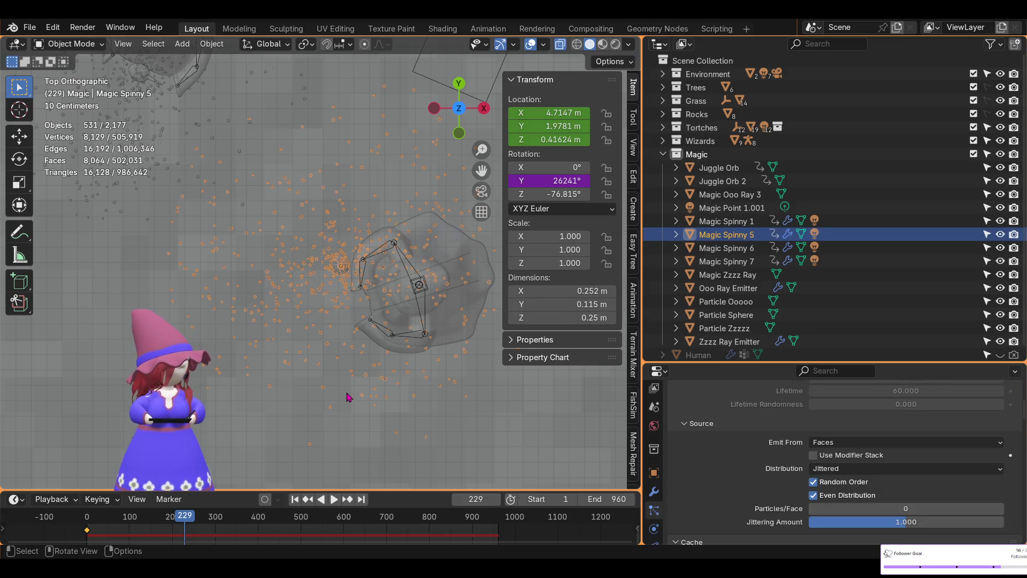
{"action": "key", "text": "g"}
{"action": "key", "text": "shift+z"}
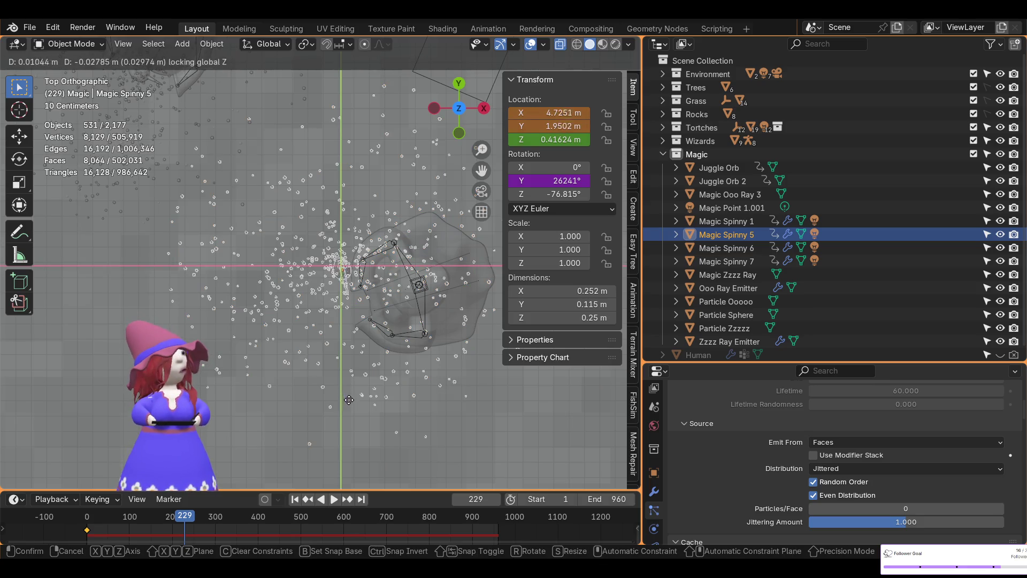
{"action": "left_click", "coordinate": [361, 433]}
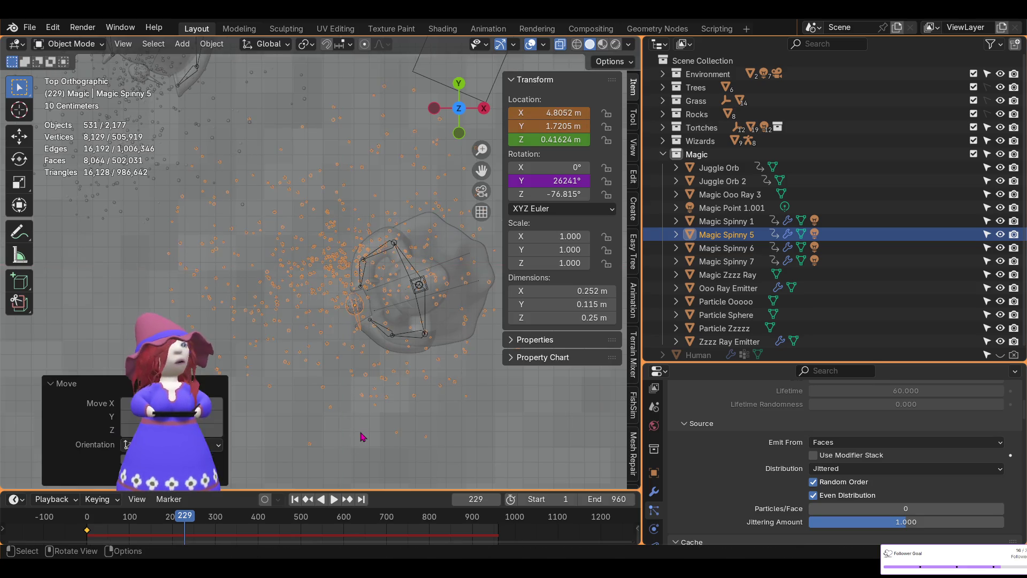
Delete Magic Spinny 5's old particle bake and bake it again
{"action": "scroll", "coordinate": [787, 483], "scroll_direction": "down", "scroll_amount": 6}
{"action": "scroll", "coordinate": [787, 483], "scroll_direction": "down", "scroll_amount": 2}
{"action": "left_click", "coordinate": [762, 447]}
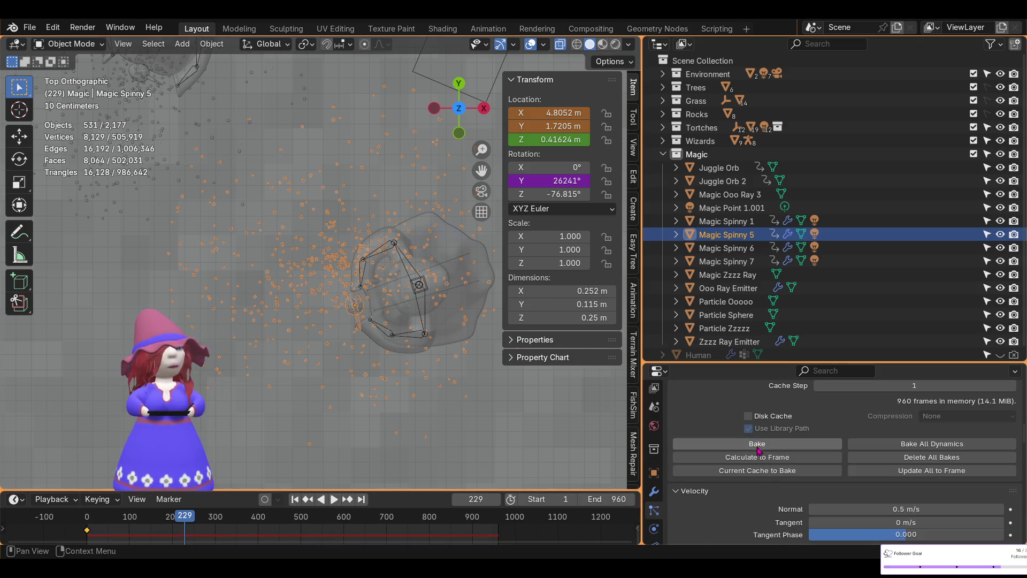
{"action": "left_click", "coordinate": [762, 449]}
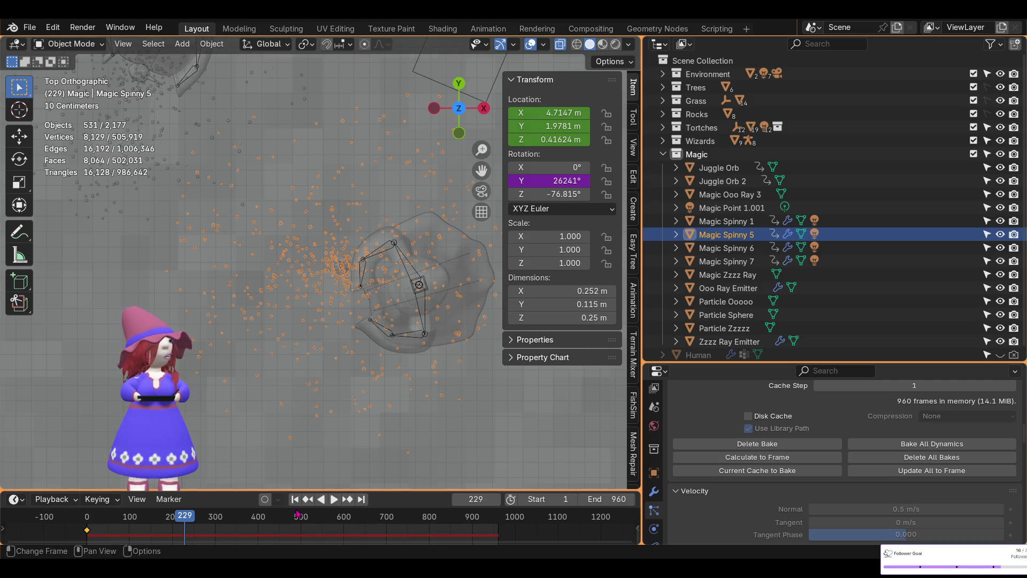
On frame 1, move Magic Spinny 5 to 4.8261, 1.7344 m, keyframe it, and re-bake its particles
{"action": "key", "text": "shift+Left"}
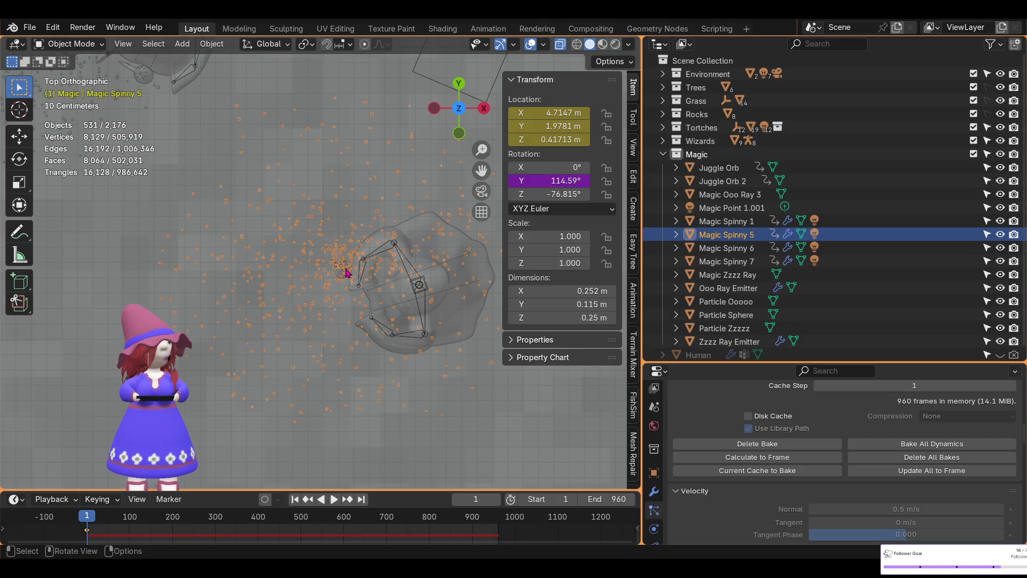
{"action": "key", "text": "g"}
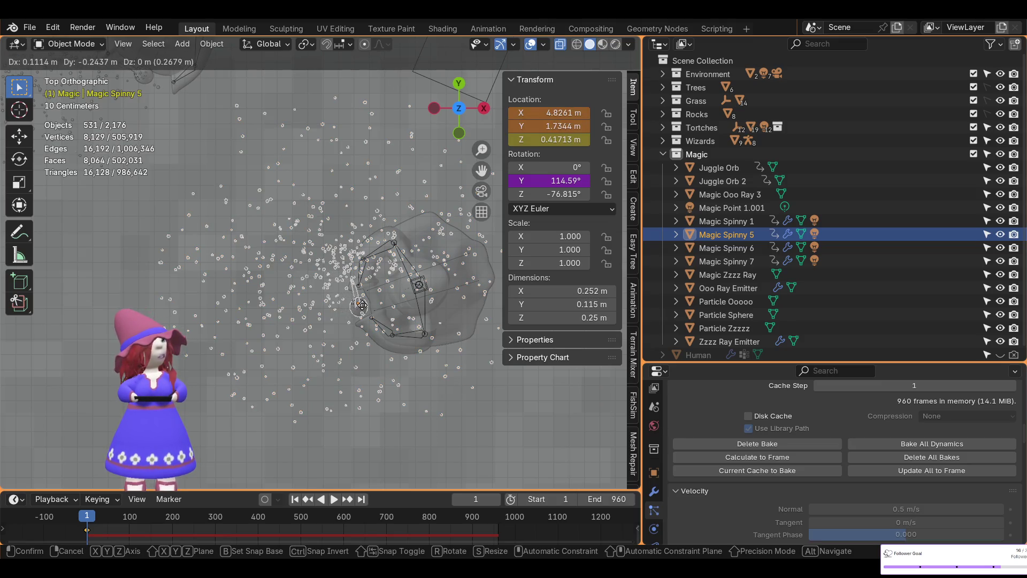
{"action": "left_click", "coordinate": [363, 305]}
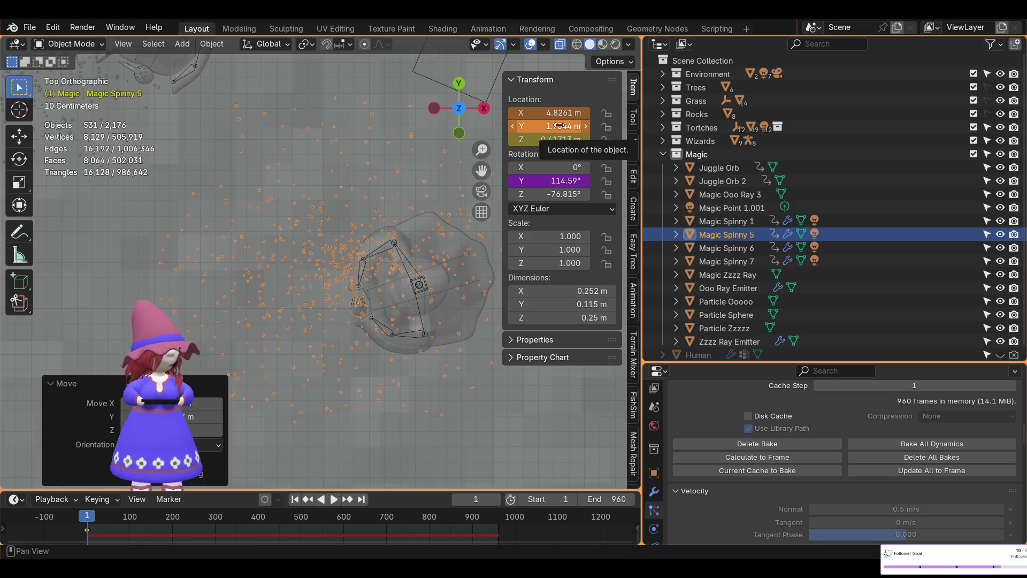
{"action": "key", "text": "i"}
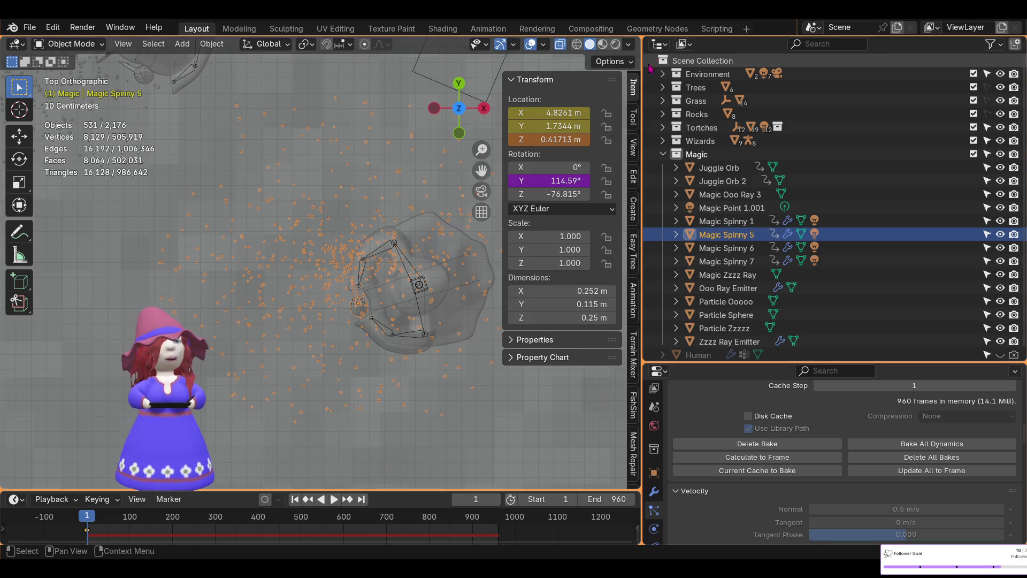
{"action": "left_click", "coordinate": [763, 444]}
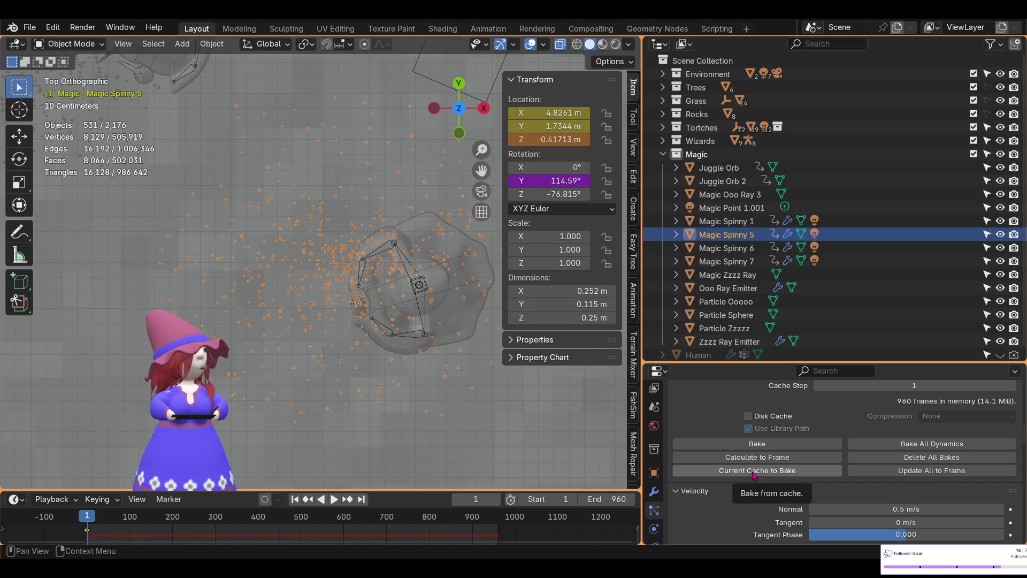
{"action": "left_click", "coordinate": [771, 443]}
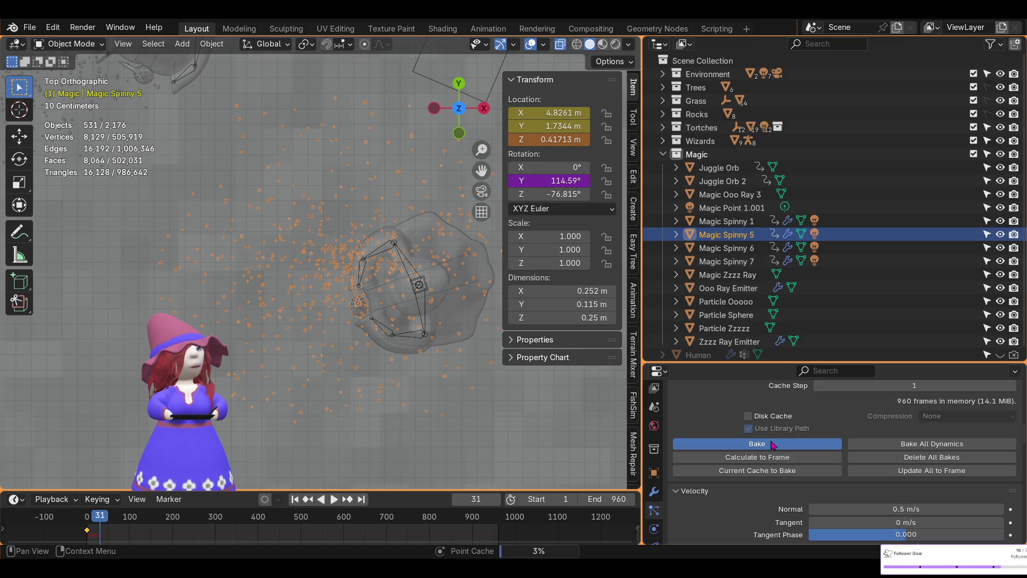
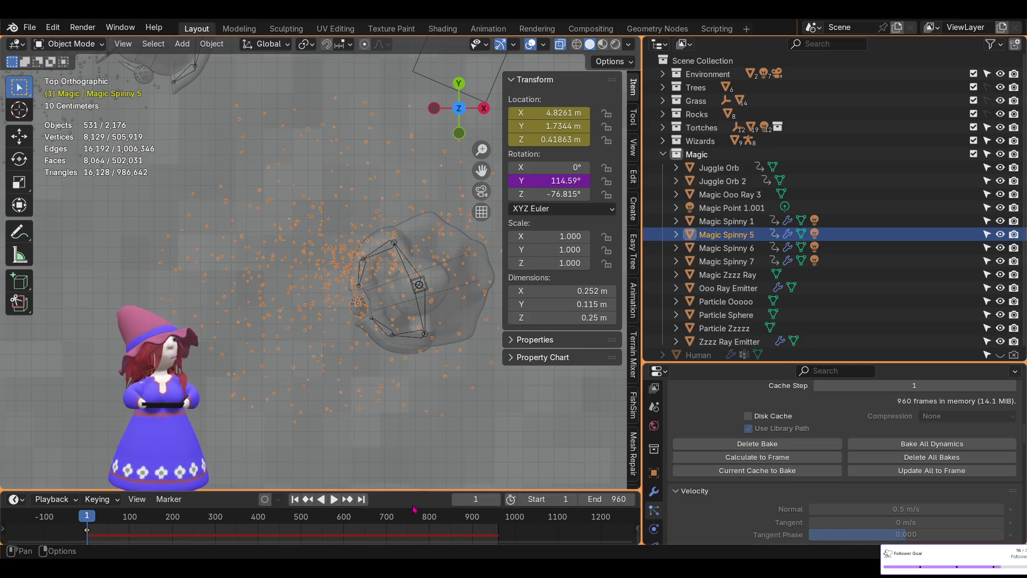
Play the particle animation and stop it at frame 114 to review the emitters' motion
{"action": "left_click", "coordinate": [331, 503]}
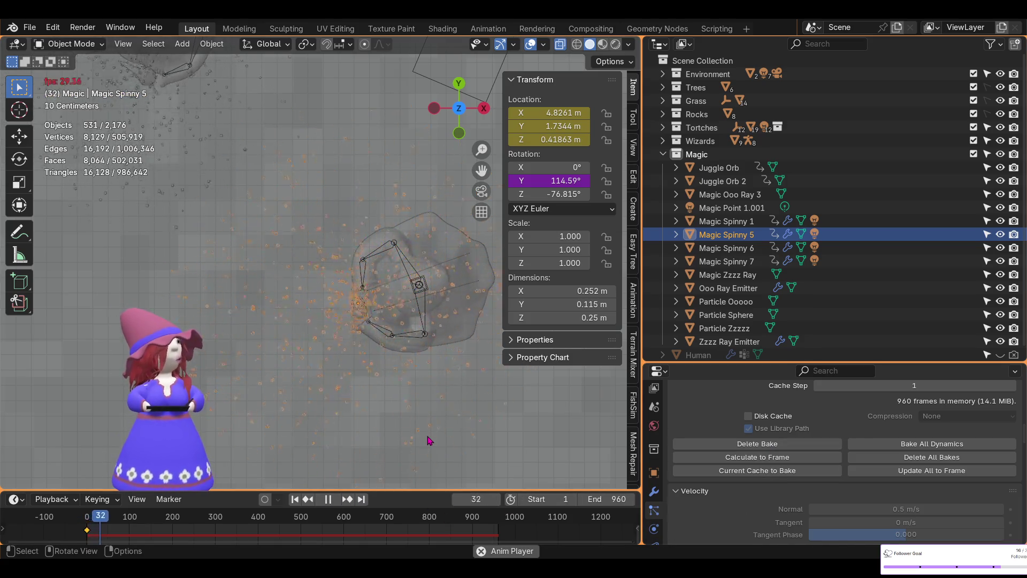
{"action": "left_click", "coordinate": [331, 500]}
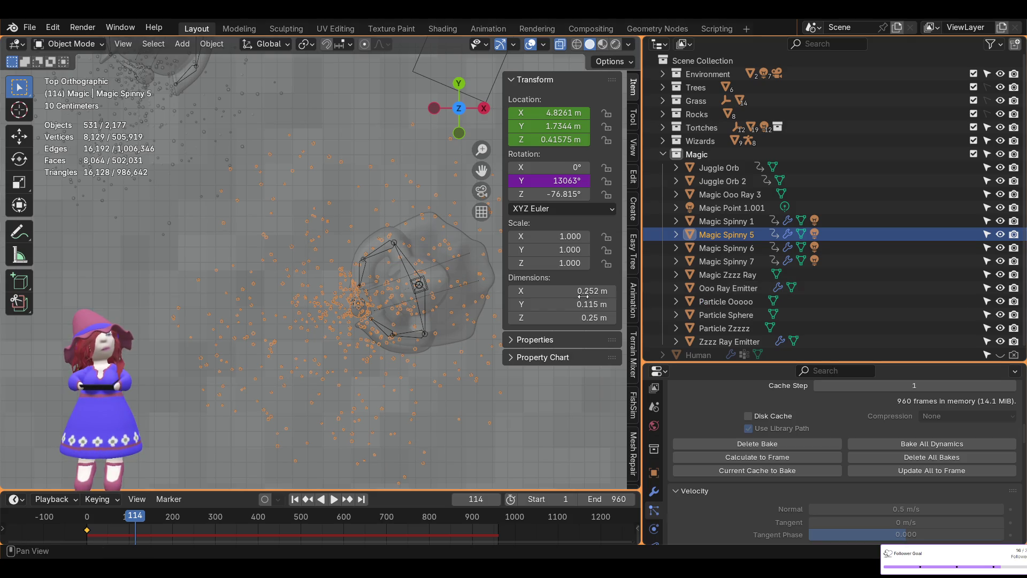
Survey the scene around the wizard and select Magic Spinny 7 beside the hat
{"action": "scroll", "coordinate": [442, 312], "scroll_direction": "down", "scroll_amount": 5}
{"action": "scroll", "coordinate": [363, 302], "scroll_direction": "down", "scroll_amount": 5}
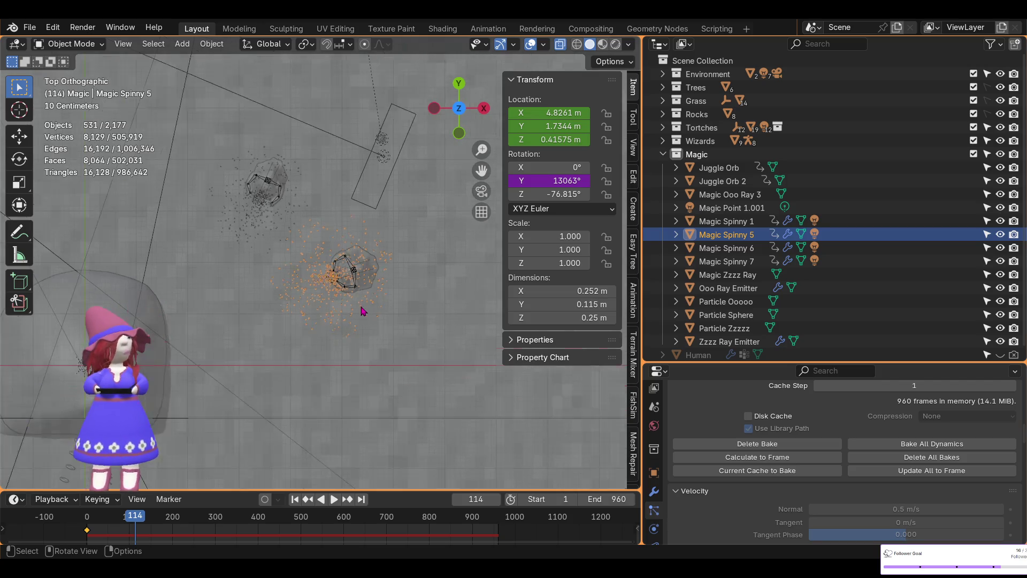
{"action": "mouse_move", "coordinate": [319, 321]}
{"action": "middle_mouse_down", "text": "shift"}
{"action": "mouse_move", "coordinate": [343, 305]}
{"action": "mouse_move", "coordinate": [400, 314]}
{"action": "middle_mouse_up", "text": "shift"}
{"action": "scroll", "coordinate": [375, 300], "scroll_direction": "up", "scroll_amount": 8}
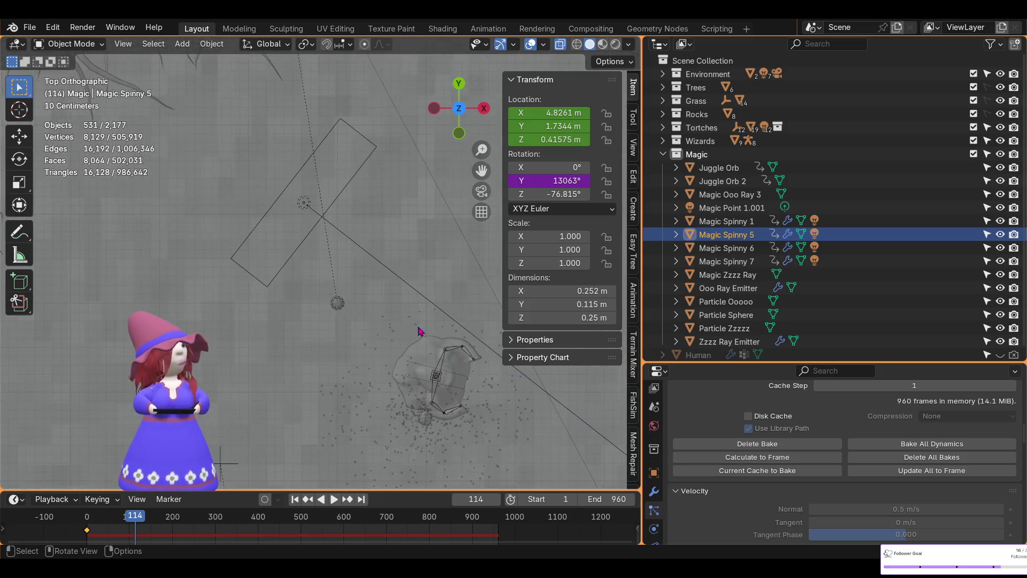
{"action": "scroll", "coordinate": [314, 288], "scroll_direction": "up", "scroll_amount": 2}
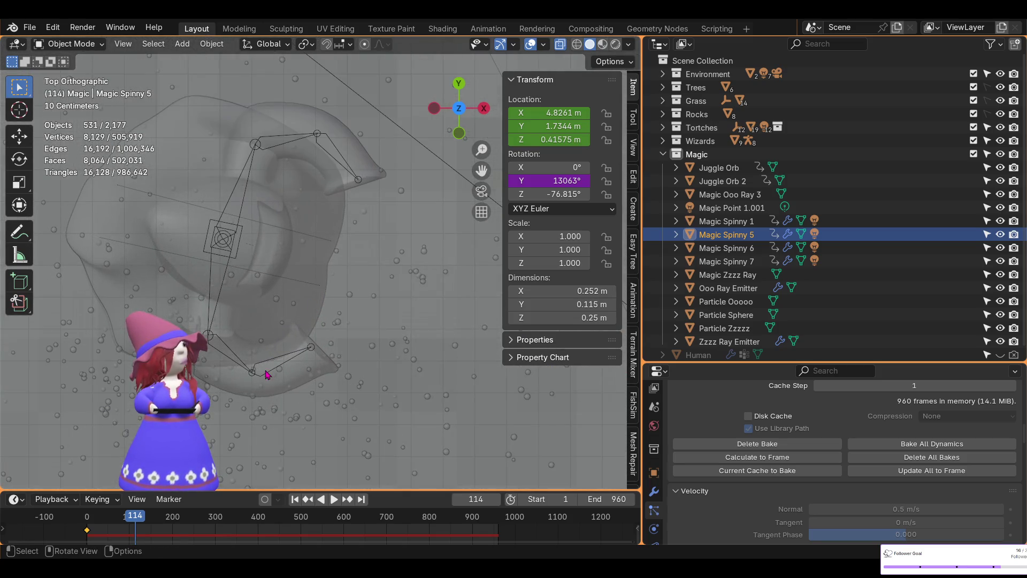
{"action": "scroll", "coordinate": [313, 337], "scroll_direction": "down", "scroll_amount": 1}
{"action": "left_click", "coordinate": [222, 377]}
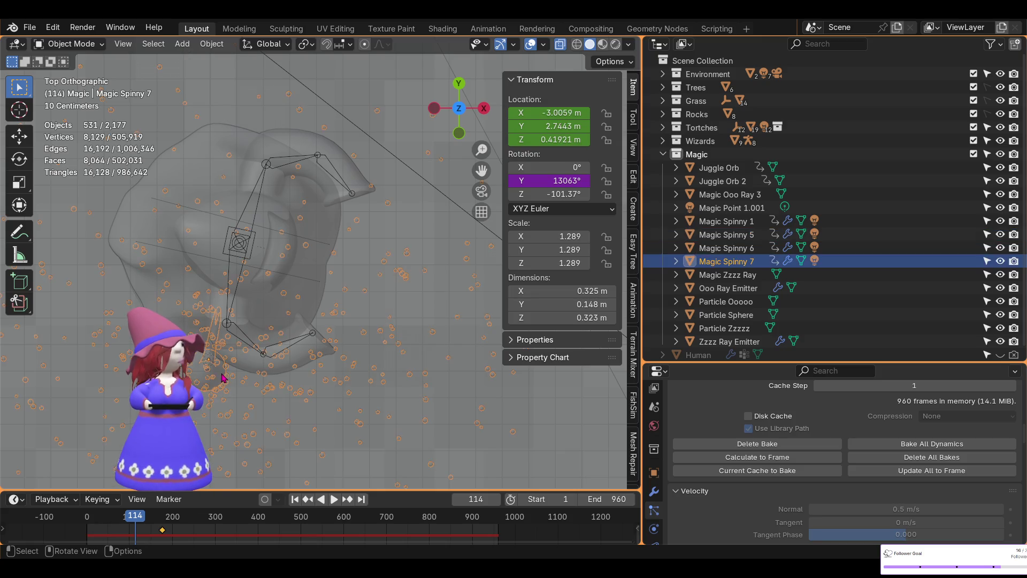
Move Magic Spinny 7 in XY only to X -2.4876 m, Y 3.0658 m
{"action": "key", "text": "g"}
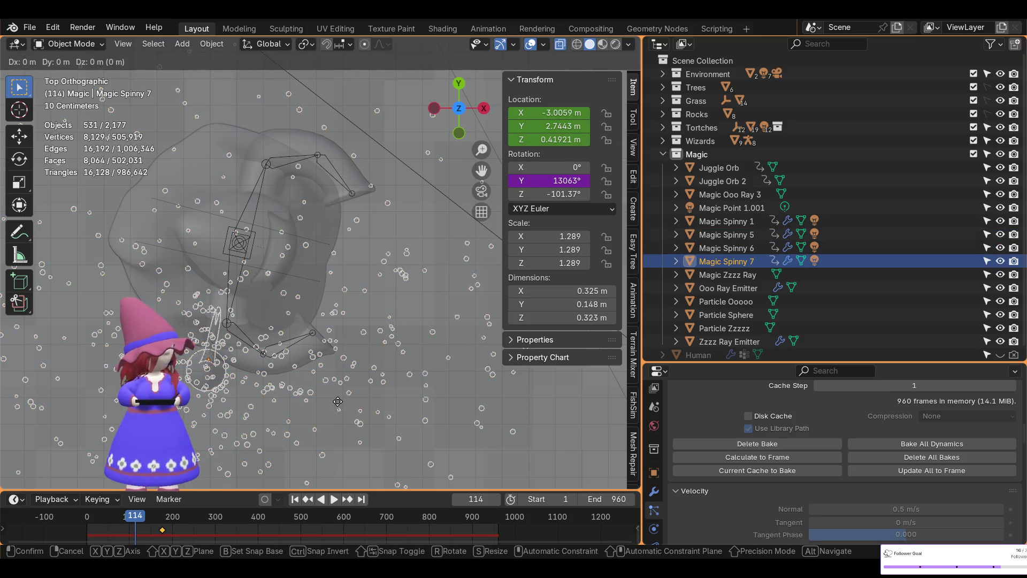
{"action": "key", "text": "shift+z"}
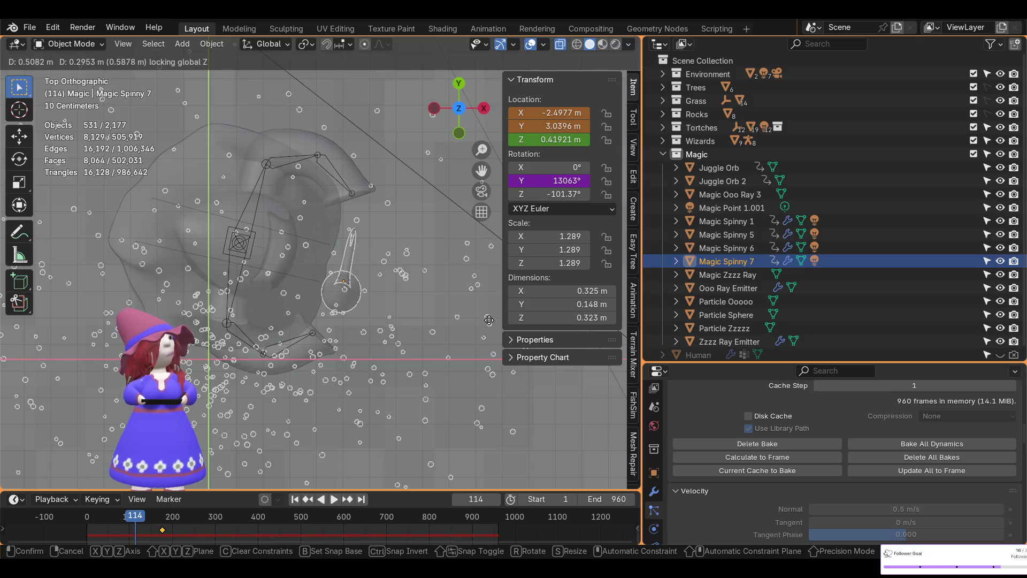
{"action": "left_click", "coordinate": [494, 318]}
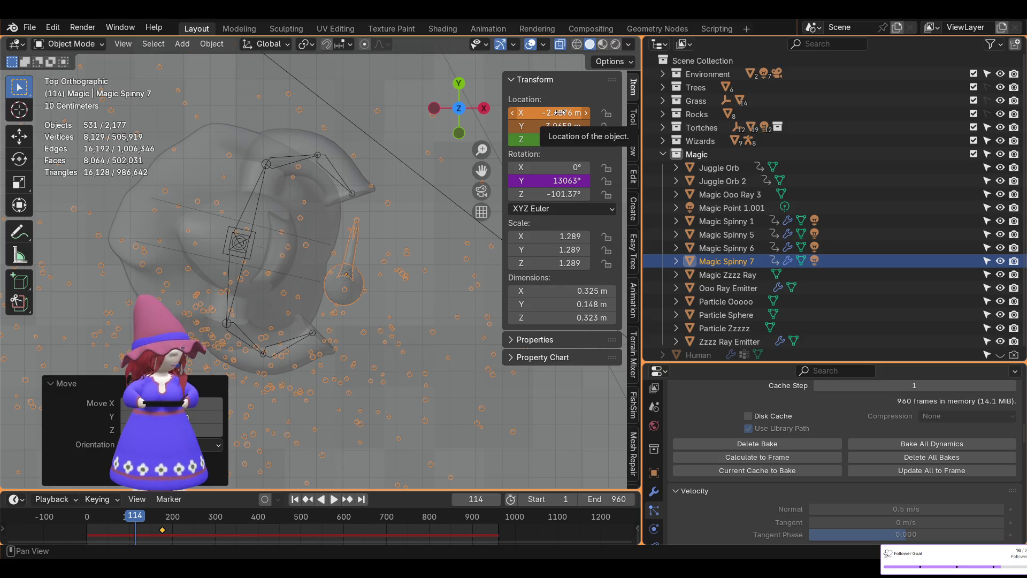
Keyframe Magic Spinny 7's location at frame 114, then delete and rebake the particle cache
{"action": "key", "text": "i"}
{"action": "left_click", "coordinate": [755, 445]}
{"action": "left_click", "coordinate": [757, 447]}
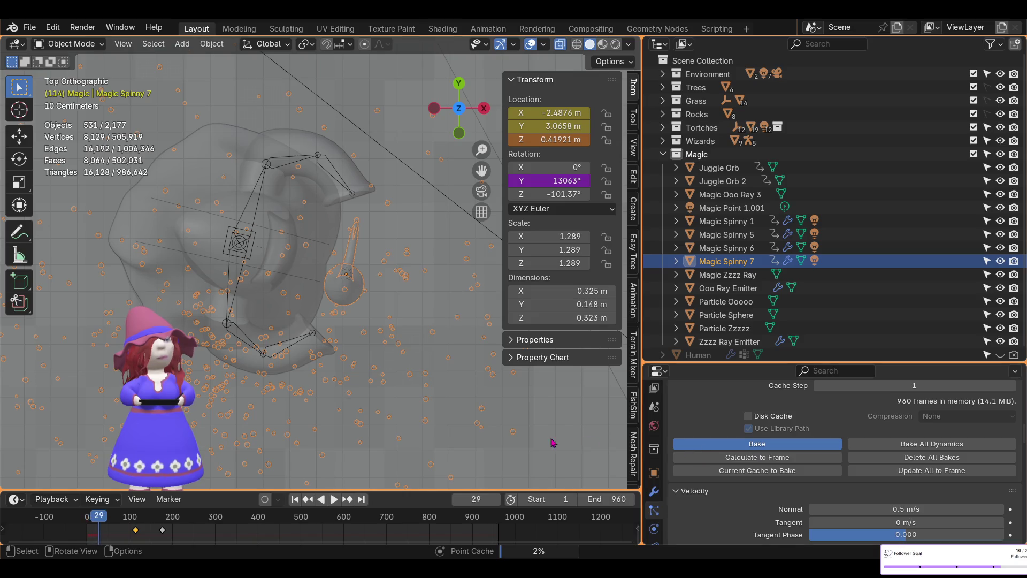